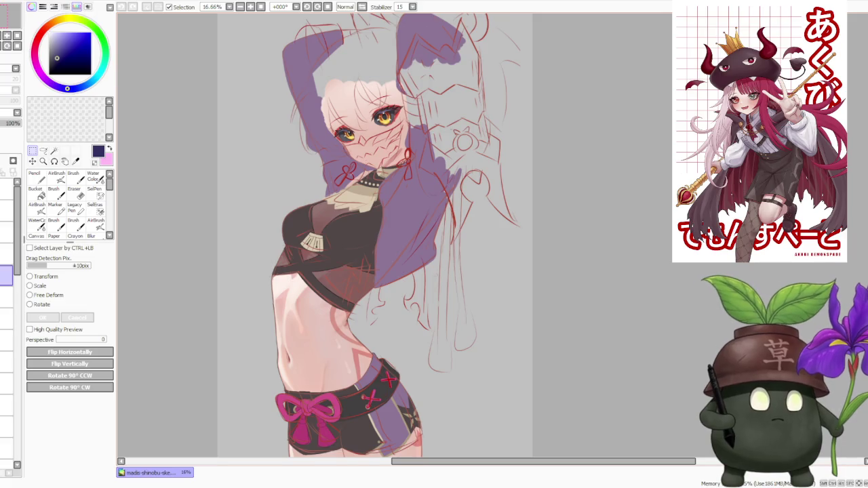
Load Kuki_Shinobu_Card.jpg into its own reference window beside the partly coloured painting.
{"action": "scroll", "coordinate": [383, 224], "scroll_direction": "up", "scroll_amount": 1}
{"action": "scroll", "coordinate": [383, 224], "scroll_direction": "down", "scroll_amount": 2}
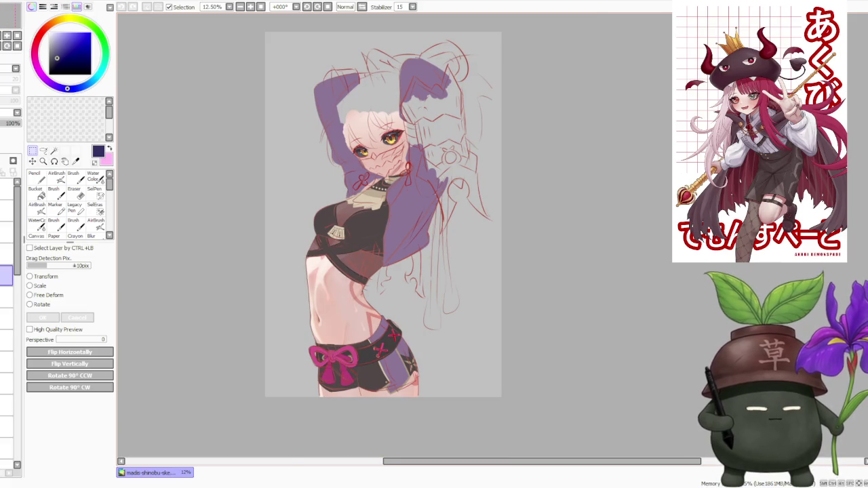
{"action": "scroll", "coordinate": [384, 224], "scroll_direction": "up", "scroll_amount": 1}
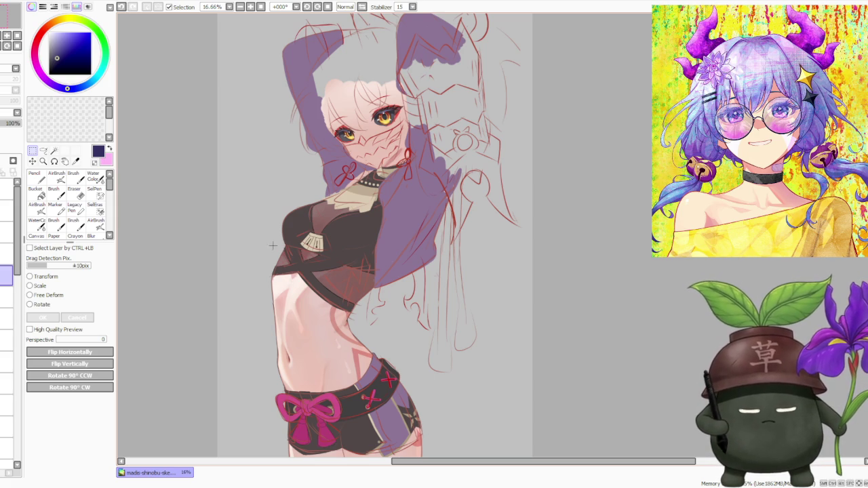
{"action": "mouse_move", "coordinate": [17, 210]}
{"action": "left_mouse_down"}
{"action": "mouse_move", "coordinate": [17, 318]}
{"action": "mouse_move", "coordinate": [7, 213]}
{"action": "left_mouse_up"}
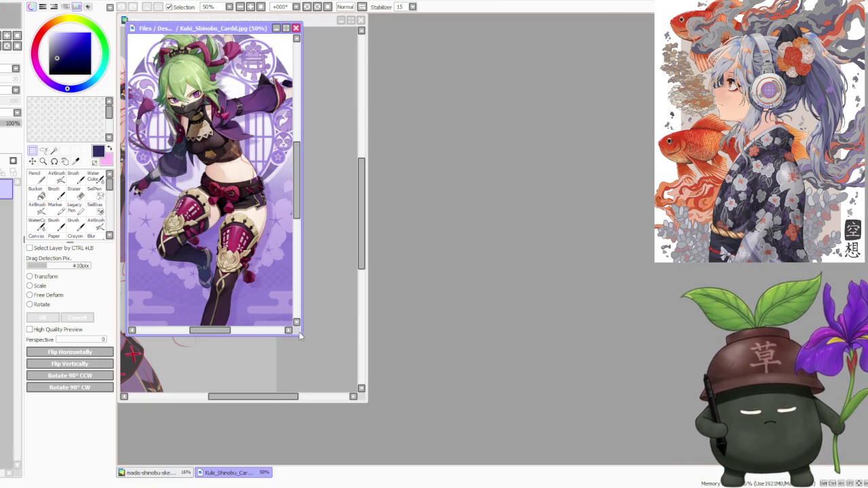
Resize the reference into a tall narrow window at the left edge of the screen.
{"action": "left_click_drag", "start_coordinate": [302, 334], "coordinate": [199, 464]}
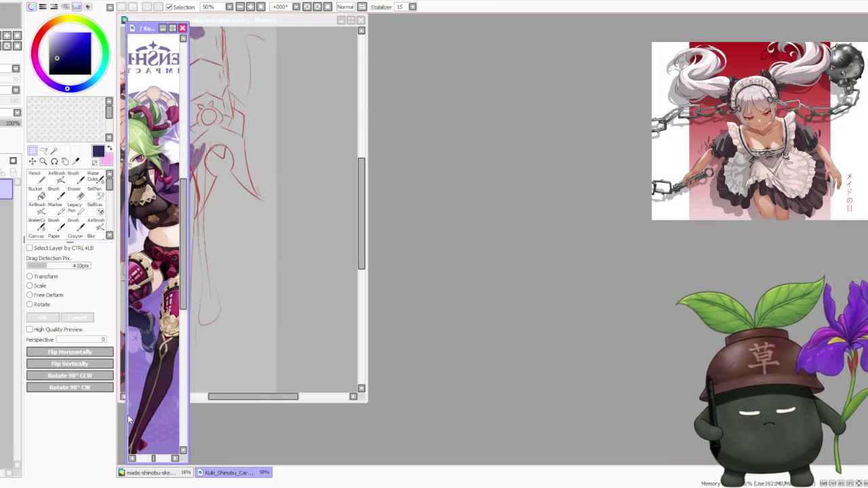
{"action": "left_click_drag", "start_coordinate": [122, 418], "coordinate": [117, 422]}
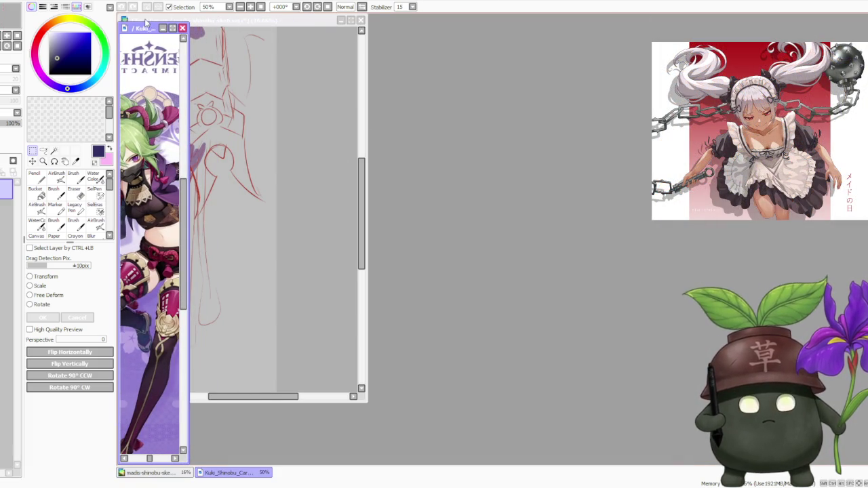
{"action": "left_click_drag", "start_coordinate": [144, 27], "coordinate": [142, 19]}
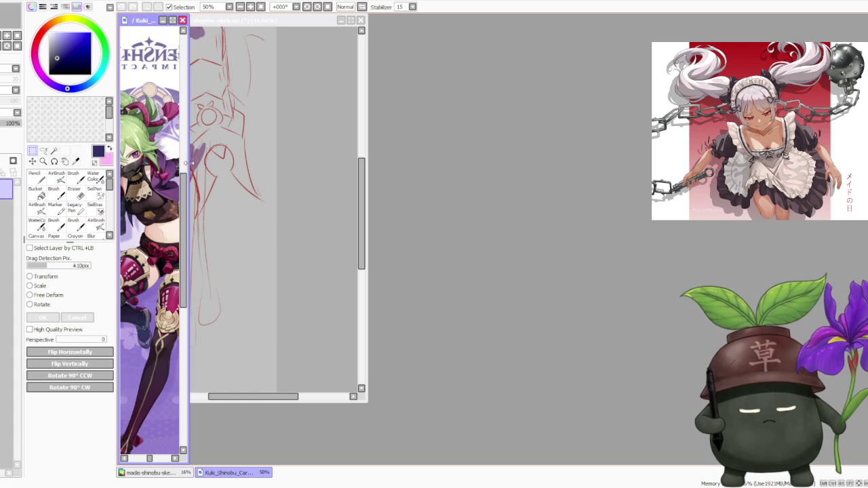
{"action": "left_click_drag", "start_coordinate": [186, 166], "coordinate": [235, 169]}
Move the drawing window right of the reference, enlarge it to fill the space, and zoom out.
{"action": "left_click", "coordinate": [334, 175]}
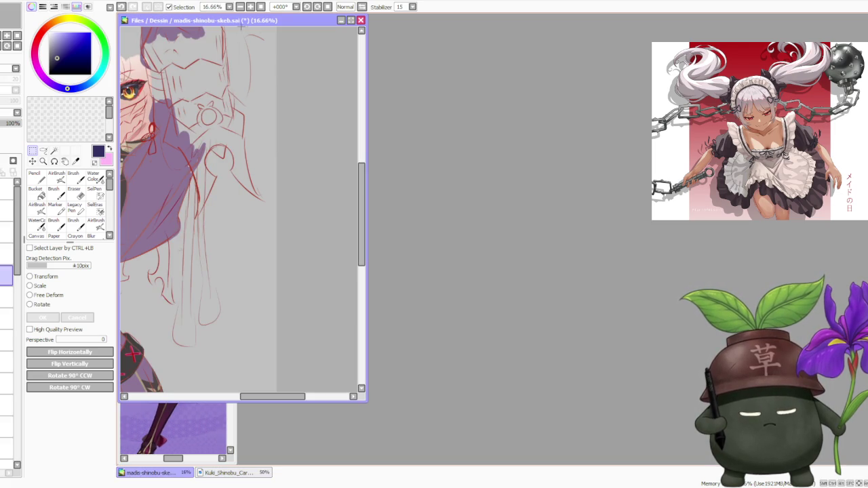
{"action": "mouse_move", "coordinate": [240, 22]}
{"action": "left_mouse_down"}
{"action": "mouse_move", "coordinate": [456, 27]}
{"action": "mouse_move", "coordinate": [356, 20]}
{"action": "left_mouse_up"}
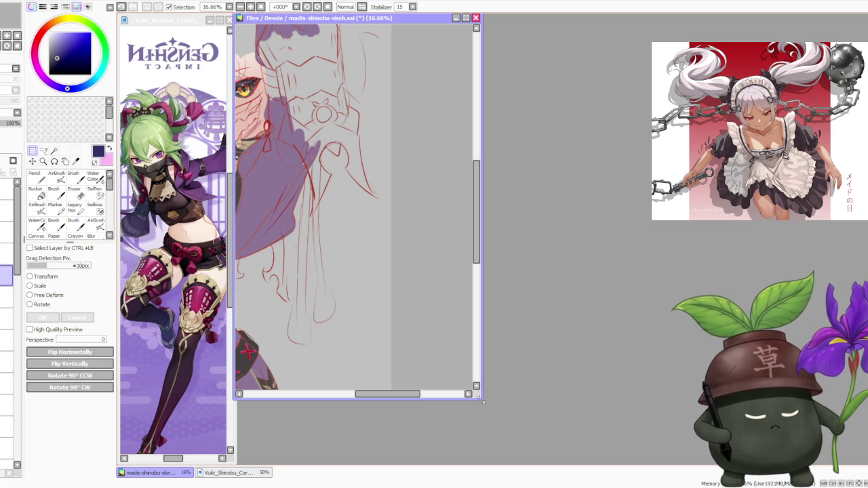
{"action": "left_click_drag", "start_coordinate": [476, 402], "coordinate": [867, 464]}
{"action": "key", "text": "ctrl+minus"}
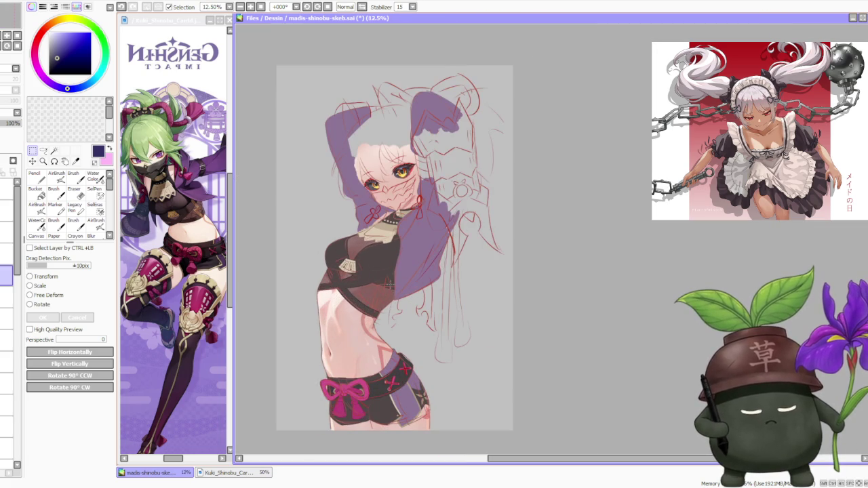
{"action": "left_click", "coordinate": [137, 384]}
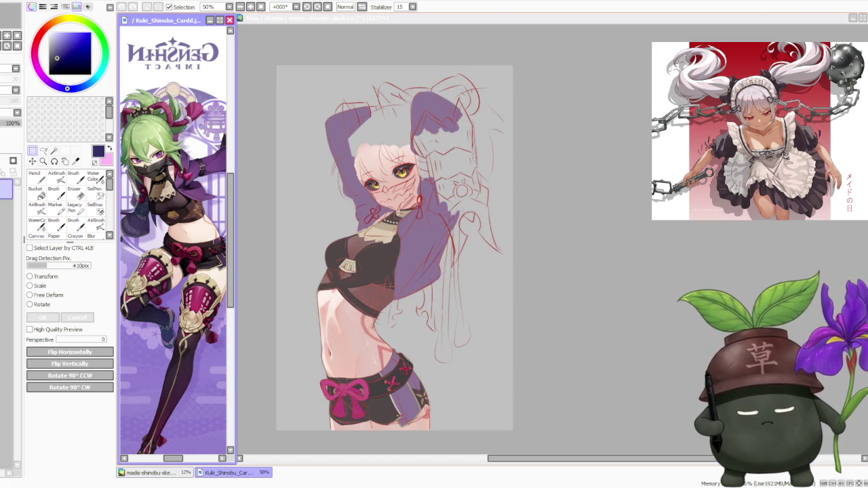
{"action": "left_click", "coordinate": [563, 174]}
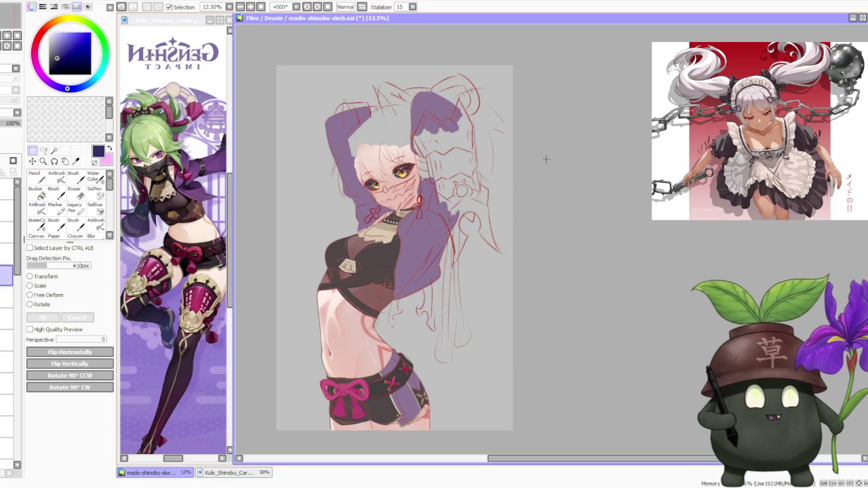
{"action": "scroll", "coordinate": [544, 147], "scroll_direction": "down", "scroll_amount": 1}
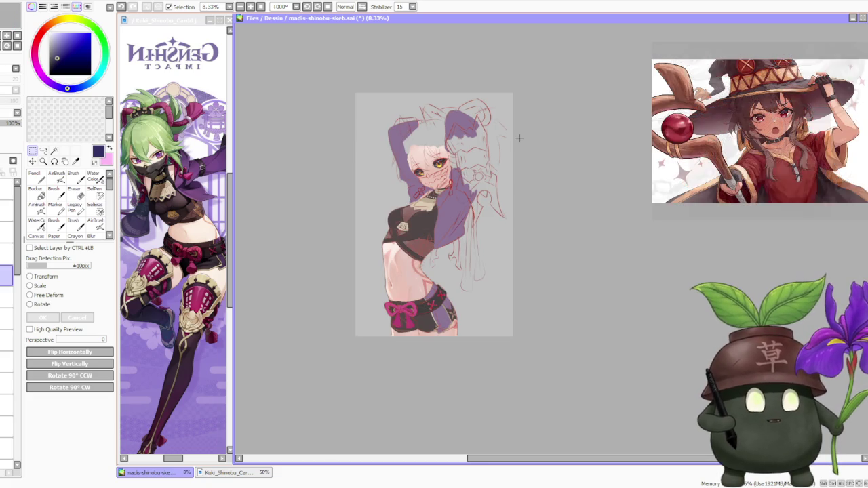
{"action": "scroll", "coordinate": [517, 139], "scroll_direction": "up", "scroll_amount": 1}
{"action": "scroll", "coordinate": [520, 139], "scroll_direction": "up", "scroll_amount": 1}
{"action": "scroll", "coordinate": [391, 195], "scroll_direction": "down", "scroll_amount": 1}
{"action": "scroll", "coordinate": [391, 195], "scroll_direction": "up", "scroll_amount": 1}
{"action": "scroll", "coordinate": [392, 195], "scroll_direction": "up", "scroll_amount": 1}
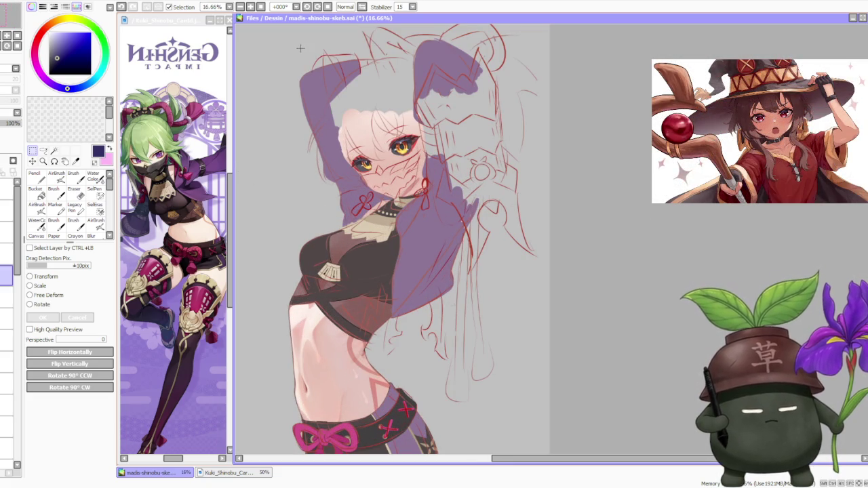
{"action": "left_click", "coordinate": [188, 135]}
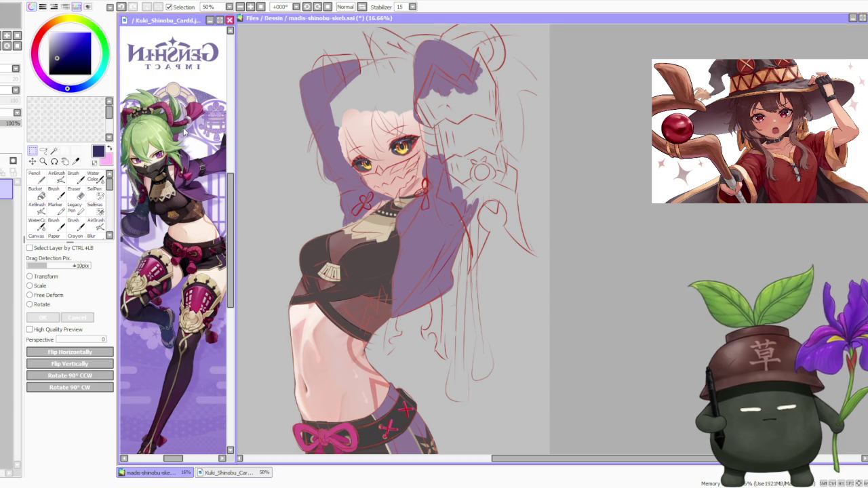
{"action": "scroll", "coordinate": [126, 109], "scroll_direction": "down", "scroll_amount": 1}
{"action": "scroll", "coordinate": [133, 125], "scroll_direction": "up", "scroll_amount": 2}
{"action": "scroll", "coordinate": [133, 124], "scroll_direction": "up", "scroll_amount": 1}
{"action": "scroll", "coordinate": [143, 127], "scroll_direction": "down", "scroll_amount": 2}
{"action": "scroll", "coordinate": [152, 130], "scroll_direction": "down", "scroll_amount": 1}
{"action": "scroll", "coordinate": [163, 133], "scroll_direction": "up", "scroll_amount": 1}
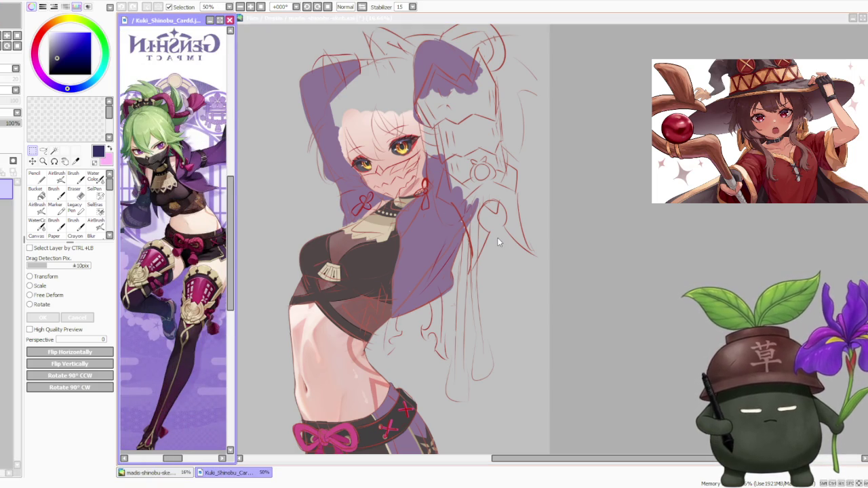
{"action": "left_click", "coordinate": [568, 236]}
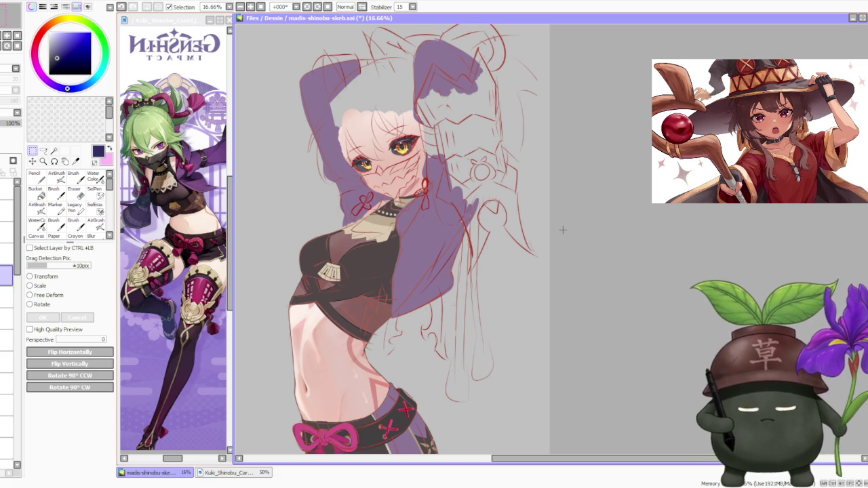
{"action": "scroll", "coordinate": [561, 230], "scroll_direction": "down", "scroll_amount": 1}
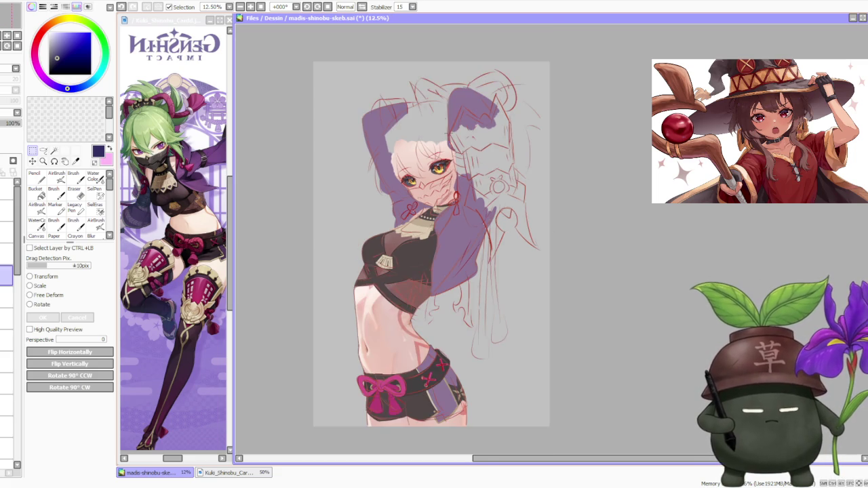
{"action": "scroll", "coordinate": [407, 190], "scroll_direction": "up", "scroll_amount": 2}
{"action": "scroll", "coordinate": [380, 190], "scroll_direction": "up", "scroll_amount": 1}
{"action": "scroll", "coordinate": [367, 191], "scroll_direction": "down", "scroll_amount": 2}
{"action": "scroll", "coordinate": [367, 190], "scroll_direction": "down", "scroll_amount": 1}
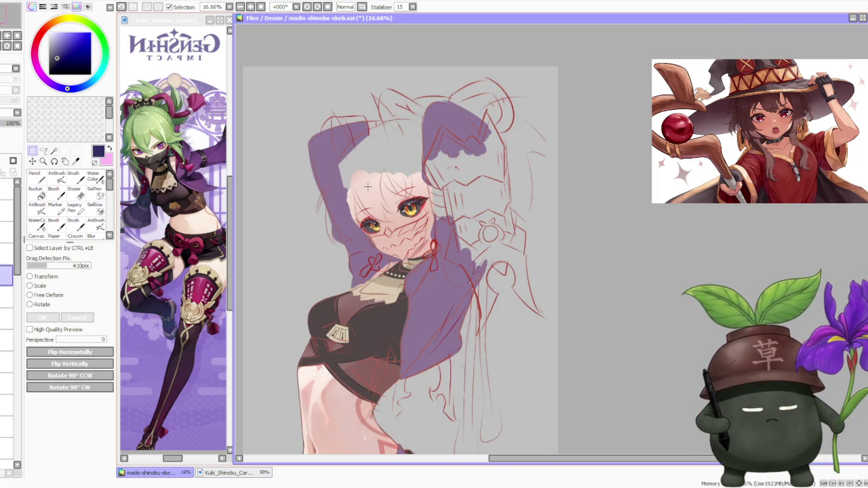
{"action": "scroll", "coordinate": [367, 186], "scroll_direction": "up", "scroll_amount": 1}
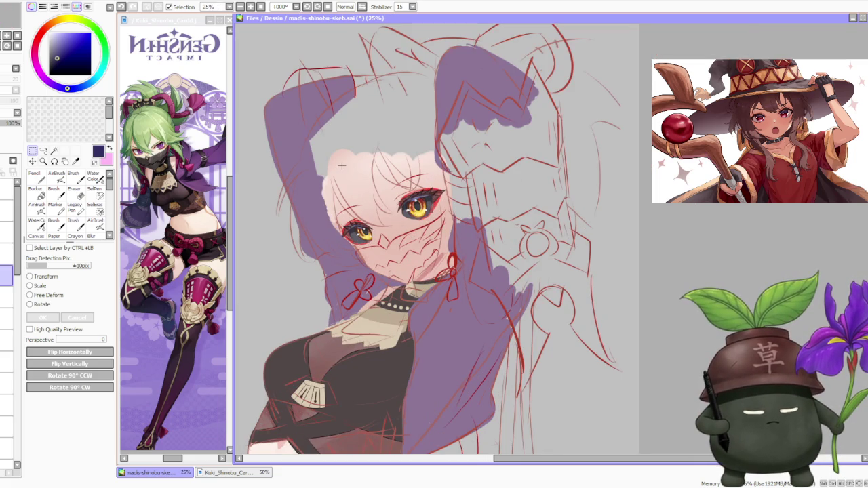
{"action": "scroll", "coordinate": [347, 182], "scroll_direction": "down", "scroll_amount": 2}
{"action": "scroll", "coordinate": [346, 180], "scroll_direction": "down", "scroll_amount": 1}
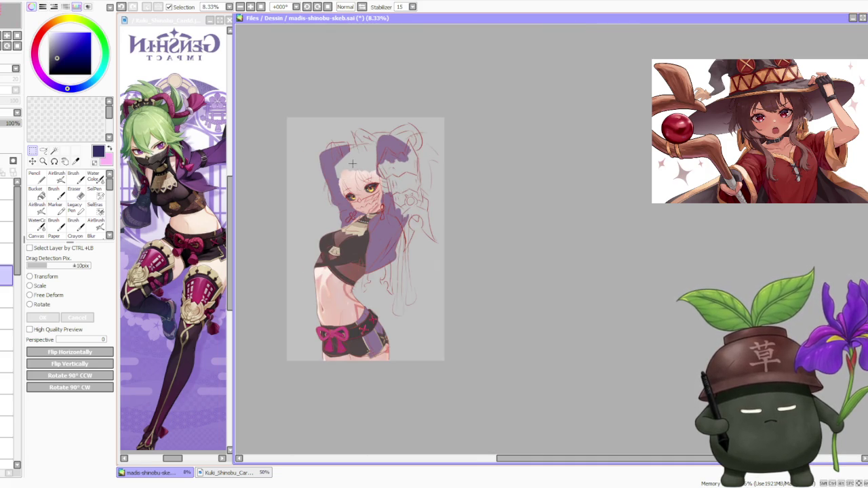
{"action": "scroll", "coordinate": [360, 173], "scroll_direction": "up", "scroll_amount": 2}
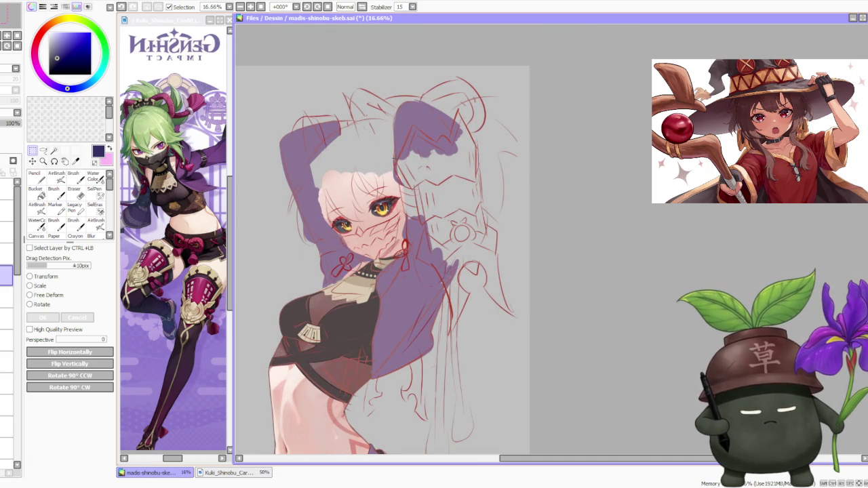
{"action": "scroll", "coordinate": [393, 159], "scroll_direction": "down", "scroll_amount": 1}
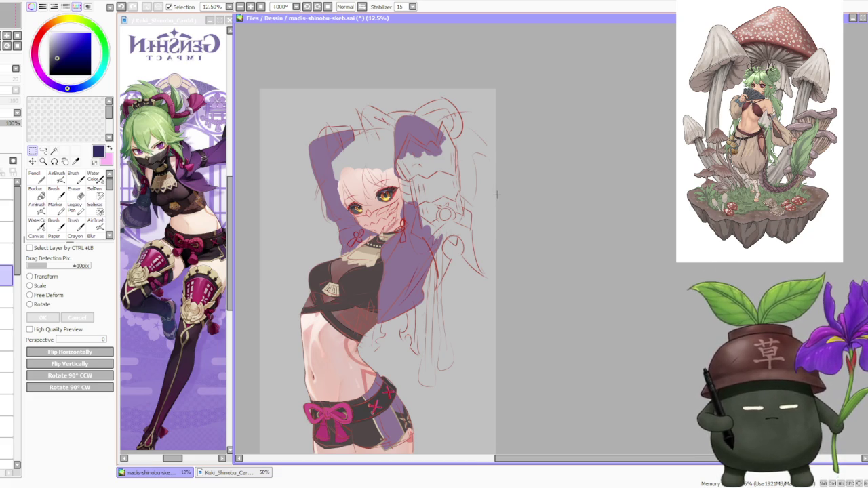
{"action": "scroll", "coordinate": [498, 192], "scroll_direction": "down", "scroll_amount": 1}
{"action": "scroll", "coordinate": [476, 204], "scroll_direction": "up", "scroll_amount": 1}
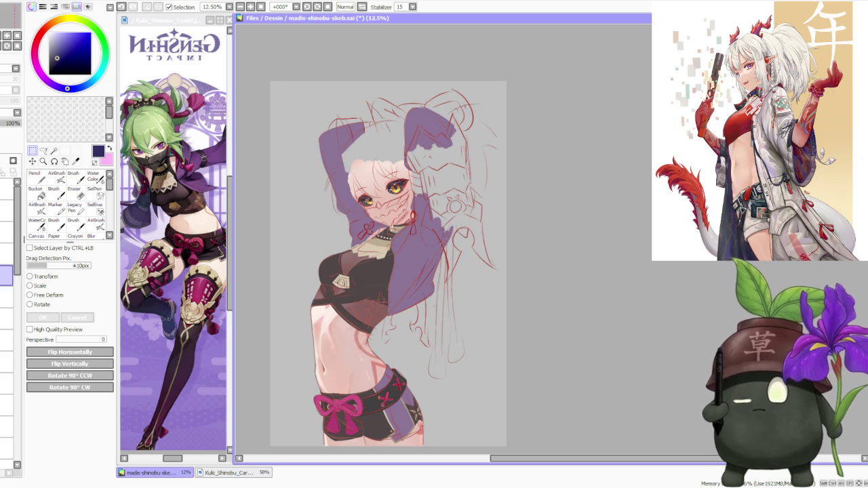
{"action": "key", "text": "alt+Tab"}
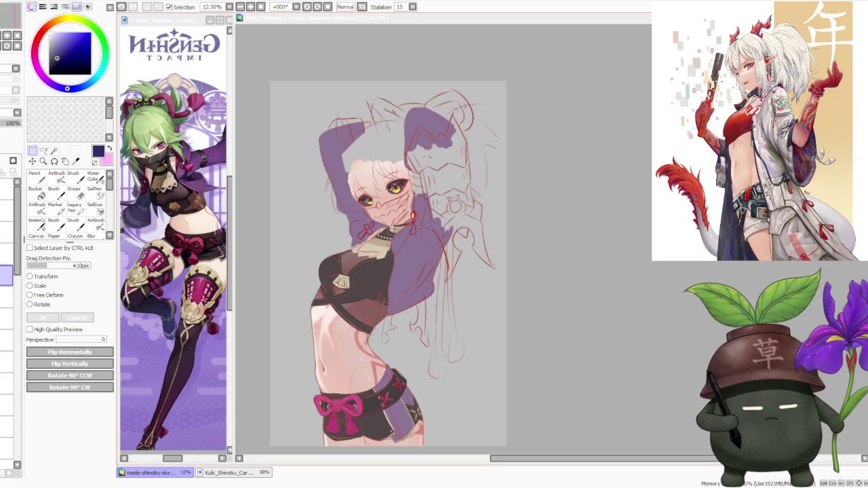
Briefly activate and inspect the reference image, then return focus to the drawing.
{"action": "scroll", "coordinate": [353, 172], "scroll_direction": "up", "scroll_amount": 2}
{"action": "scroll", "coordinate": [353, 172], "scroll_direction": "up", "scroll_amount": 2}
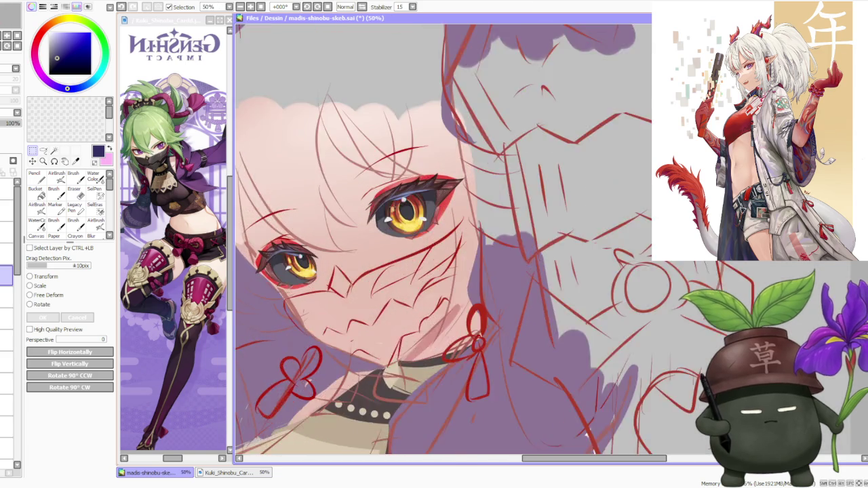
{"action": "scroll", "coordinate": [353, 172], "scroll_direction": "up", "scroll_amount": 2}
{"action": "scroll", "coordinate": [353, 172], "scroll_direction": "up", "scroll_amount": 1}
{"action": "scroll", "coordinate": [360, 252], "scroll_direction": "down", "scroll_amount": 2}
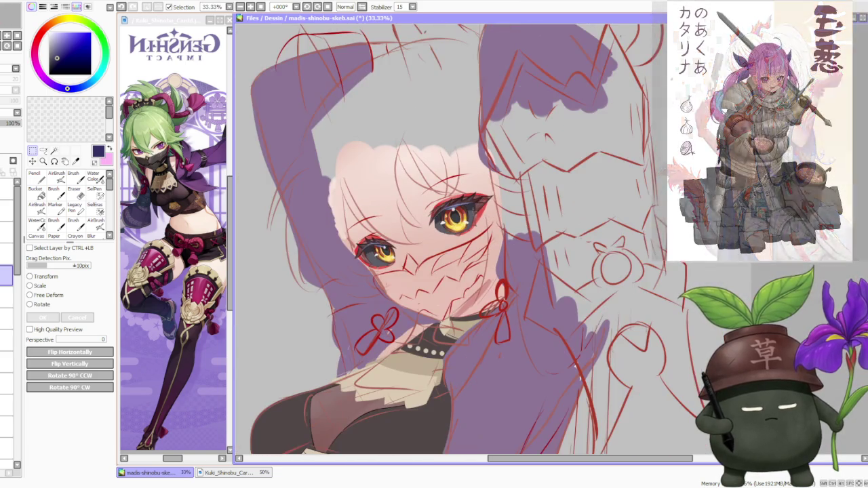
{"action": "scroll", "coordinate": [359, 251], "scroll_direction": "up", "scroll_amount": 2}
{"action": "scroll", "coordinate": [504, 312], "scroll_direction": "down", "scroll_amount": 2}
{"action": "scroll", "coordinate": [538, 252], "scroll_direction": "down", "scroll_amount": 1}
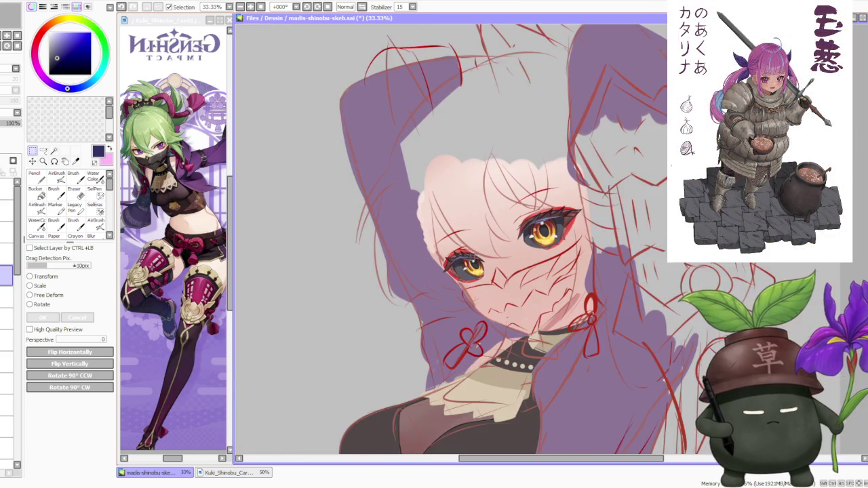
{"action": "scroll", "coordinate": [523, 187], "scroll_direction": "up", "scroll_amount": 1}
{"action": "scroll", "coordinate": [450, 200], "scroll_direction": "down", "scroll_amount": 1}
{"action": "scroll", "coordinate": [482, 205], "scroll_direction": "down", "scroll_amount": 2}
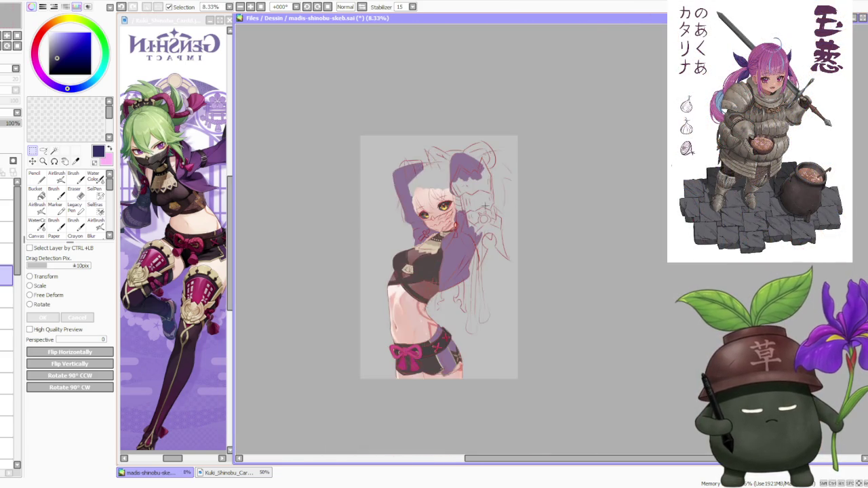
{"action": "scroll", "coordinate": [407, 189], "scroll_direction": "up", "scroll_amount": 1}
{"action": "left_click", "coordinate": [203, 139]}
{"action": "scroll", "coordinate": [190, 146], "scroll_direction": "up", "scroll_amount": 2}
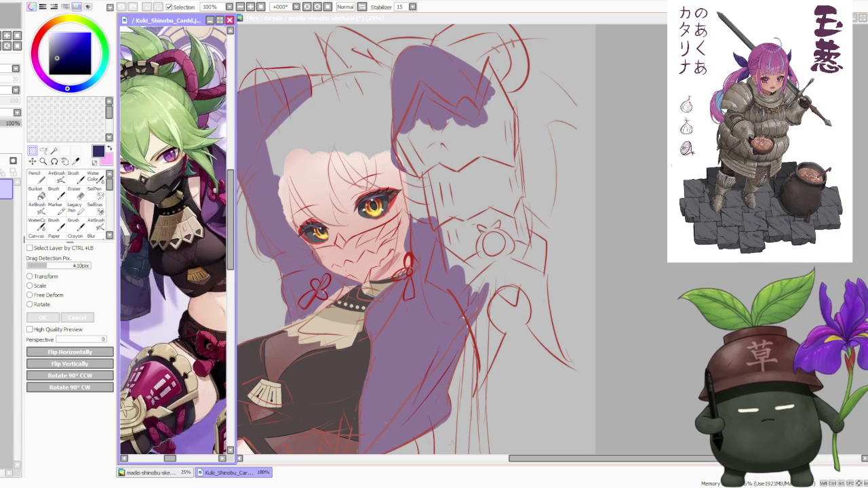
{"action": "scroll", "coordinate": [173, 149], "scroll_direction": "up", "scroll_amount": 2}
{"action": "scroll", "coordinate": [159, 154], "scroll_direction": "down", "scroll_amount": 1}
{"action": "scroll", "coordinate": [167, 158], "scroll_direction": "down", "scroll_amount": 2}
{"action": "scroll", "coordinate": [177, 164], "scroll_direction": "down", "scroll_amount": 1}
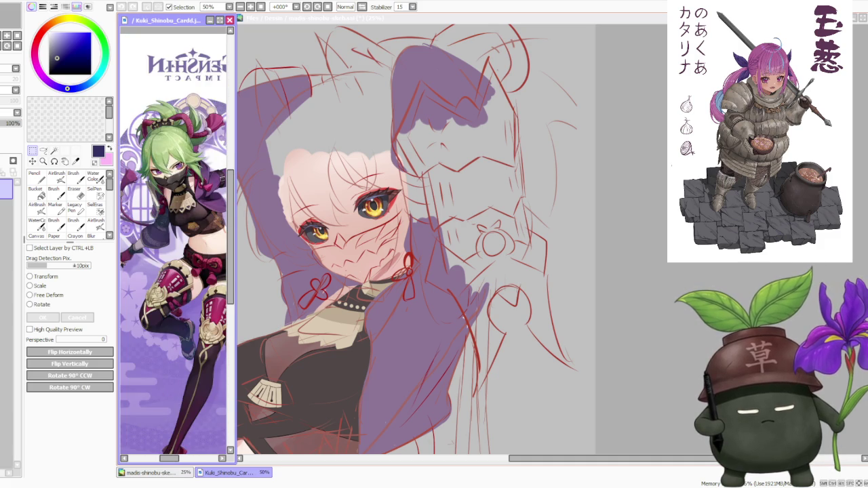
{"action": "left_click", "coordinate": [610, 173]}
Refocus SAI and make the Kuki Shinobu reference the active window.
{"action": "scroll", "coordinate": [576, 175], "scroll_direction": "down", "scroll_amount": 1}
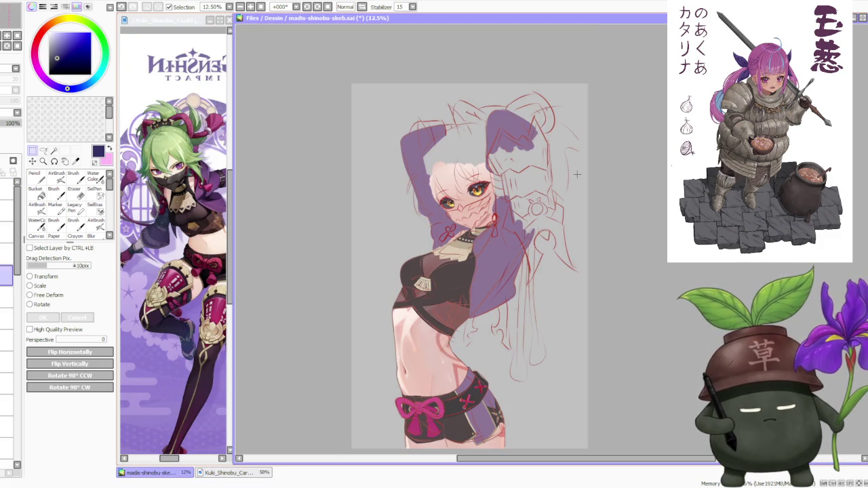
{"action": "scroll", "coordinate": [544, 185], "scroll_direction": "up", "scroll_amount": 1}
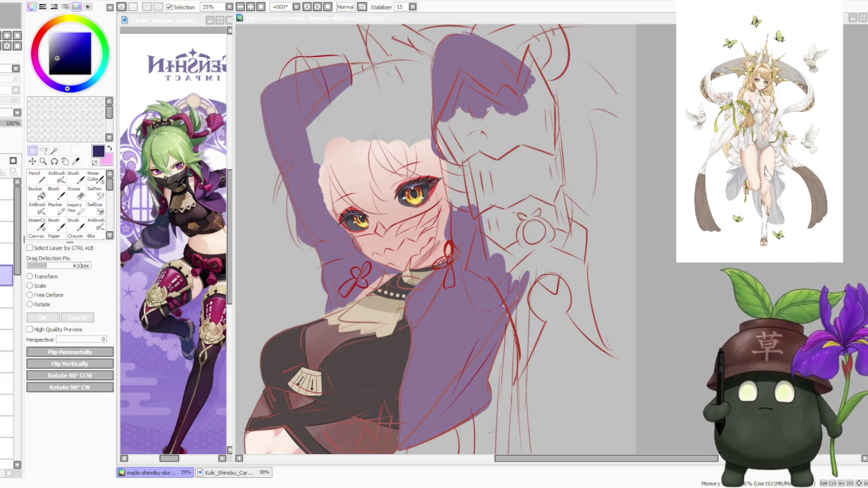
{"action": "key", "text": "alt+Tab"}
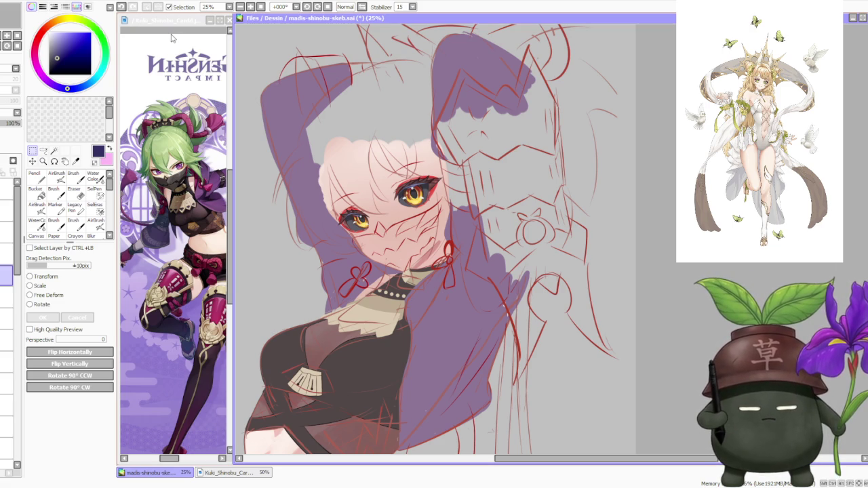
{"action": "left_click", "coordinate": [230, 473]}
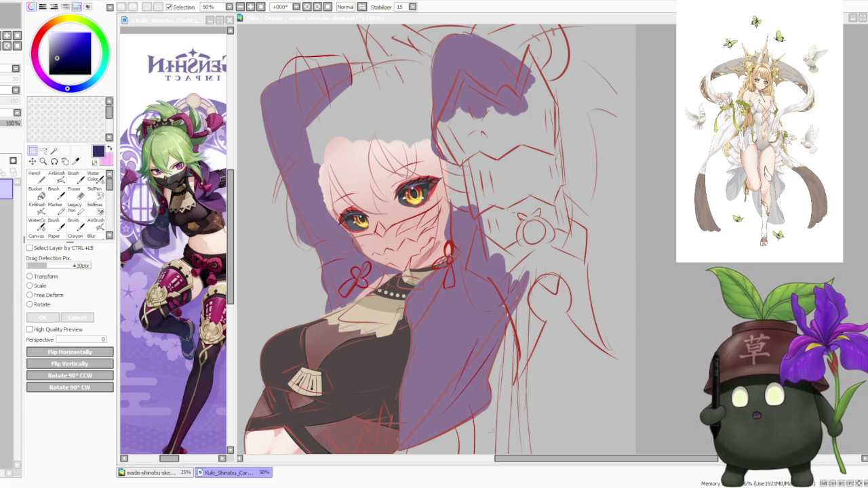
Activate the reference window and start scaling the pasted picture.
{"action": "left_click", "coordinate": [193, 42]}
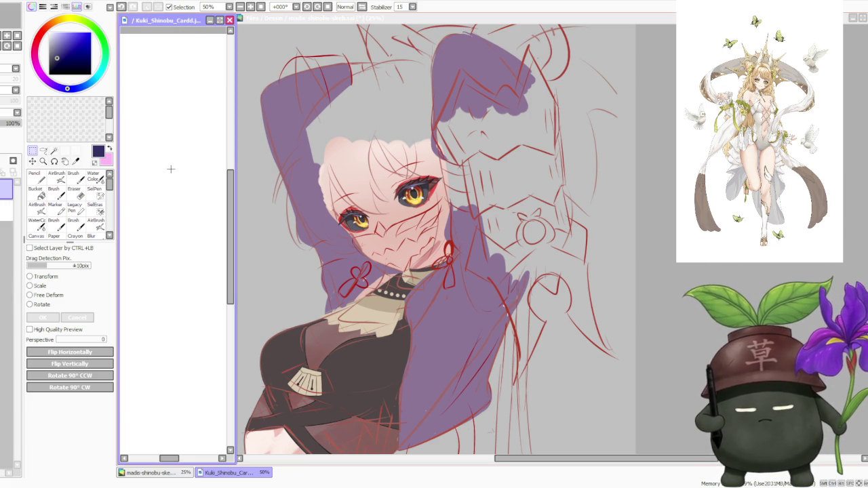
{"action": "scroll", "coordinate": [170, 159], "scroll_direction": "down", "scroll_amount": 1}
{"action": "scroll", "coordinate": [170, 168], "scroll_direction": "down", "scroll_amount": 1}
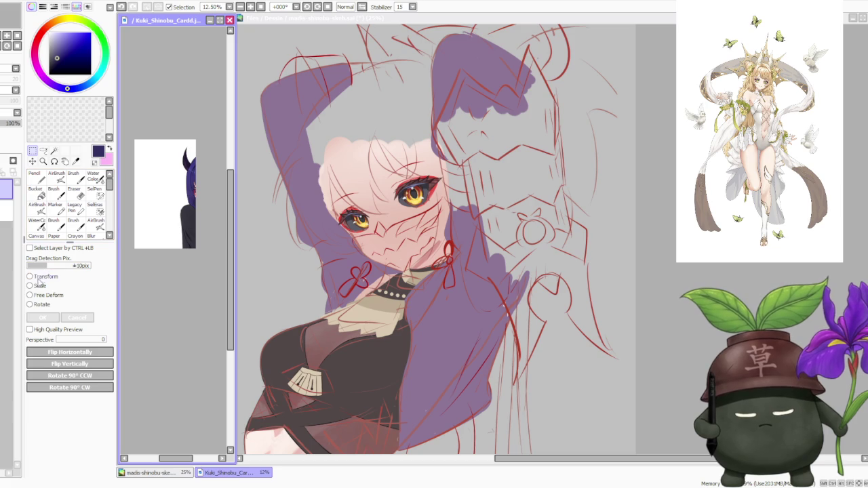
{"action": "left_click", "coordinate": [40, 286]}
{"action": "scroll", "coordinate": [190, 264], "scroll_direction": "down", "scroll_amount": 1}
{"action": "scroll", "coordinate": [190, 264], "scroll_direction": "down", "scroll_amount": 1}
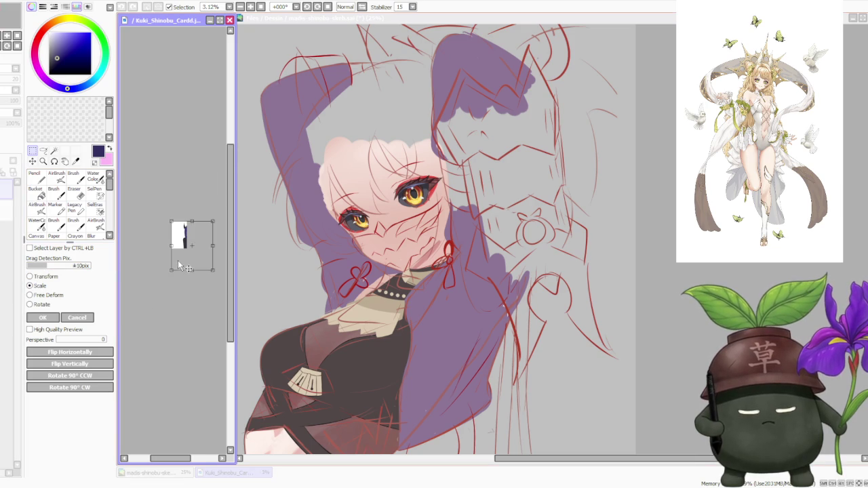
Shrink the picture by its corner handle until the whole girl fits, and confirm with OK.
{"action": "left_click_drag", "start_coordinate": [227, 280], "coordinate": [190, 243]}
{"action": "scroll", "coordinate": [180, 248], "scroll_direction": "up", "scroll_amount": 2}
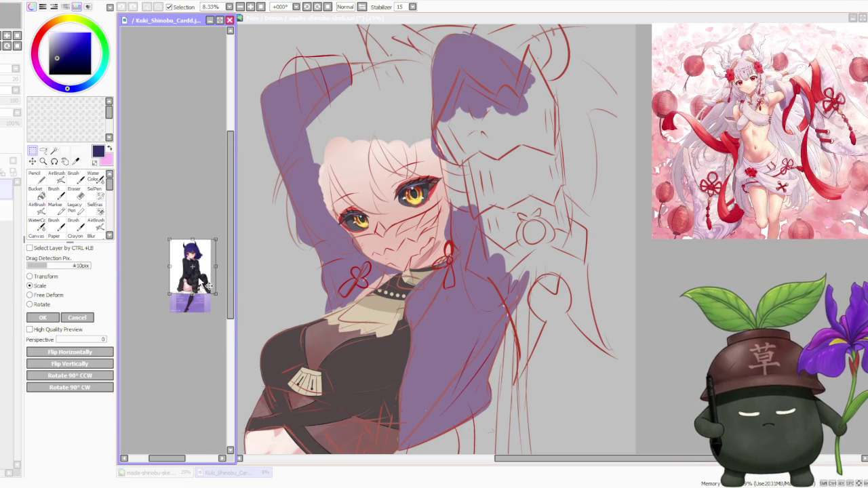
{"action": "scroll", "coordinate": [179, 247], "scroll_direction": "up", "scroll_amount": 2}
{"action": "scroll", "coordinate": [179, 243], "scroll_direction": "up", "scroll_amount": 2}
{"action": "scroll", "coordinate": [180, 244], "scroll_direction": "up", "scroll_amount": 1}
{"action": "scroll", "coordinate": [182, 245], "scroll_direction": "down", "scroll_amount": 1}
{"action": "scroll", "coordinate": [184, 248], "scroll_direction": "down", "scroll_amount": 1}
{"action": "scroll", "coordinate": [184, 248], "scroll_direction": "down", "scroll_amount": 1}
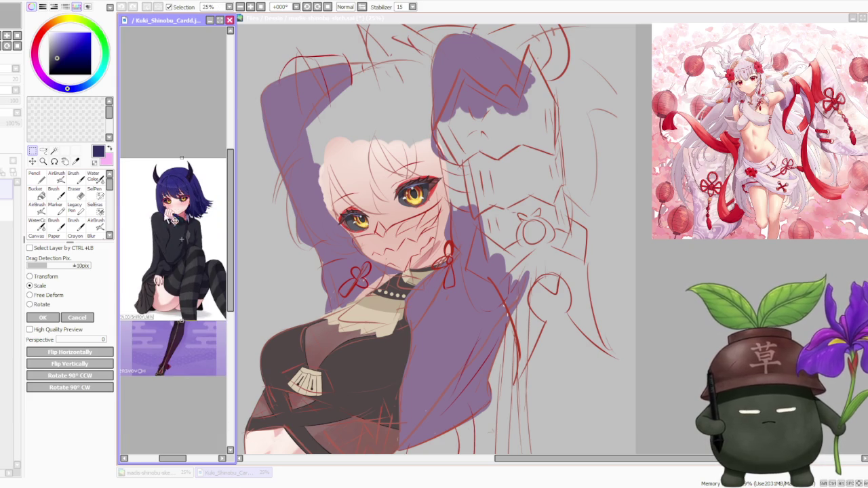
{"action": "left_click", "coordinate": [47, 317]}
{"action": "scroll", "coordinate": [190, 251], "scroll_direction": "down", "scroll_amount": 1}
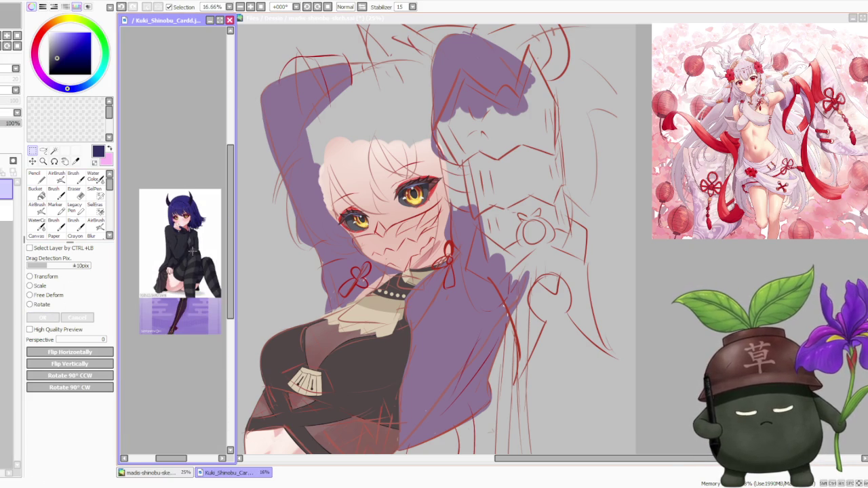
{"action": "scroll", "coordinate": [181, 256], "scroll_direction": "up", "scroll_amount": 1}
{"action": "scroll", "coordinate": [185, 254], "scroll_direction": "up", "scroll_amount": 1}
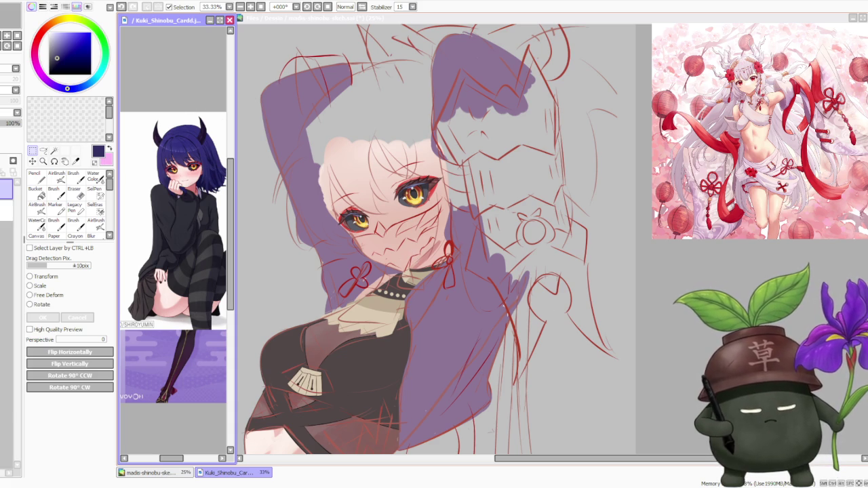
On the main canvas, paint the dark shorts with a pink bow and crossed pink ties.
{"action": "left_click", "coordinate": [414, 260]}
{"action": "scroll", "coordinate": [414, 260], "scroll_direction": "down", "scroll_amount": 1}
{"action": "scroll", "coordinate": [414, 260], "scroll_direction": "down", "scroll_amount": 2}
{"action": "scroll", "coordinate": [666, 304], "scroll_direction": "up", "scroll_amount": 1}
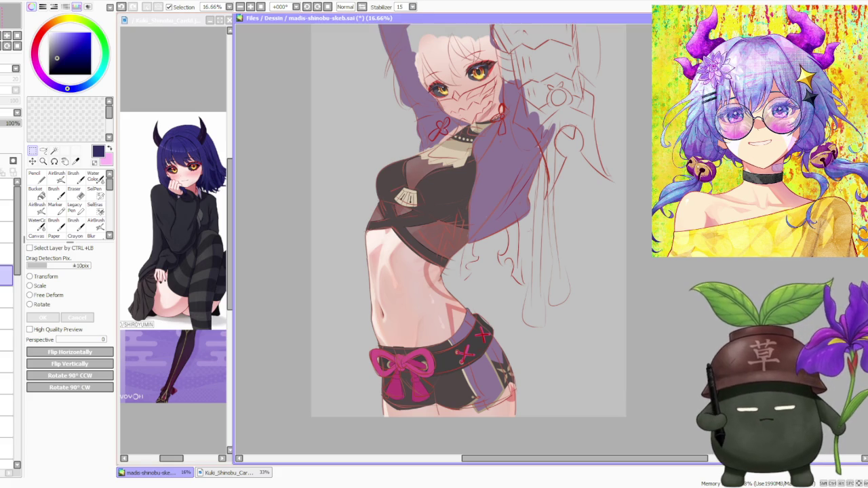
Switch to the reference window and start transforming the armguard piece with Ctrl+T.
{"action": "left_click", "coordinate": [189, 71]}
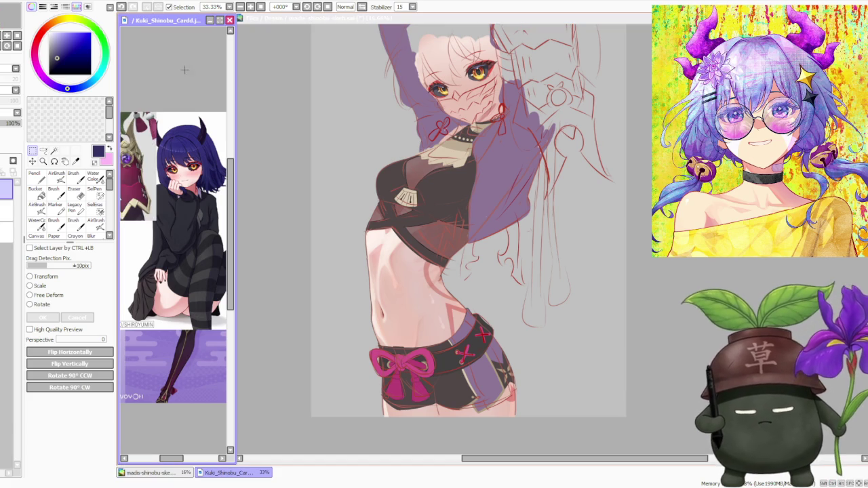
{"action": "scroll", "coordinate": [190, 151], "scroll_direction": "down", "scroll_amount": 1}
{"action": "scroll", "coordinate": [193, 149], "scroll_direction": "up", "scroll_amount": 1}
{"action": "key", "text": "ctrl+t"}
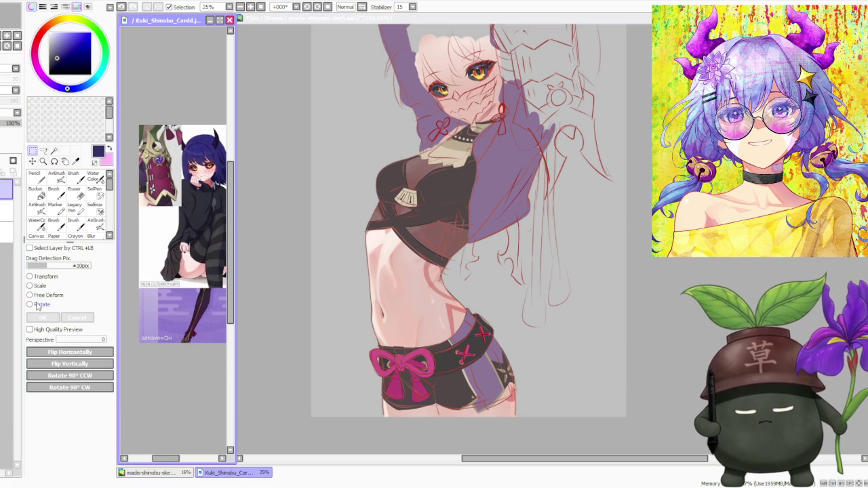
Rotate the armguard piece, flip it horizontally, tilt it counter-clockwise, and apply the transform.
{"action": "left_click_drag", "start_coordinate": [196, 106], "coordinate": [136, 210]}
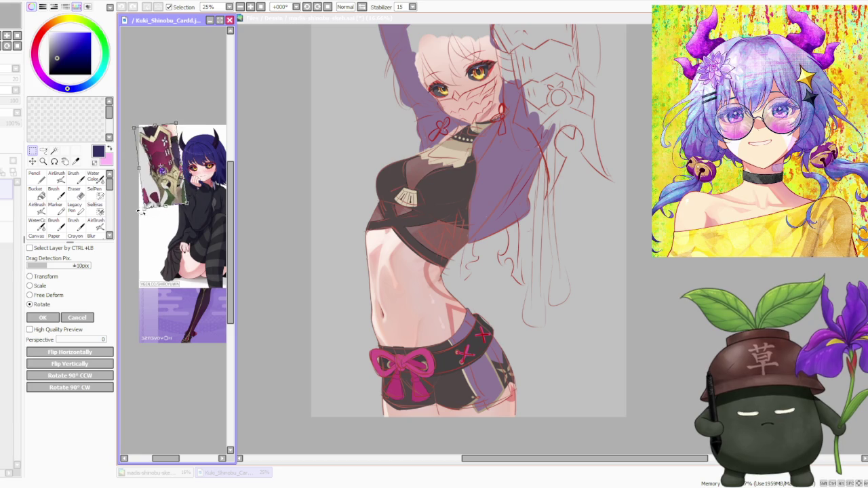
{"action": "left_click", "coordinate": [61, 352]}
{"action": "scroll", "coordinate": [173, 125], "scroll_direction": "down", "scroll_amount": 1}
{"action": "scroll", "coordinate": [172, 125], "scroll_direction": "up", "scroll_amount": 1}
{"action": "scroll", "coordinate": [166, 133], "scroll_direction": "up", "scroll_amount": 1}
{"action": "scroll", "coordinate": [160, 140], "scroll_direction": "up", "scroll_amount": 1}
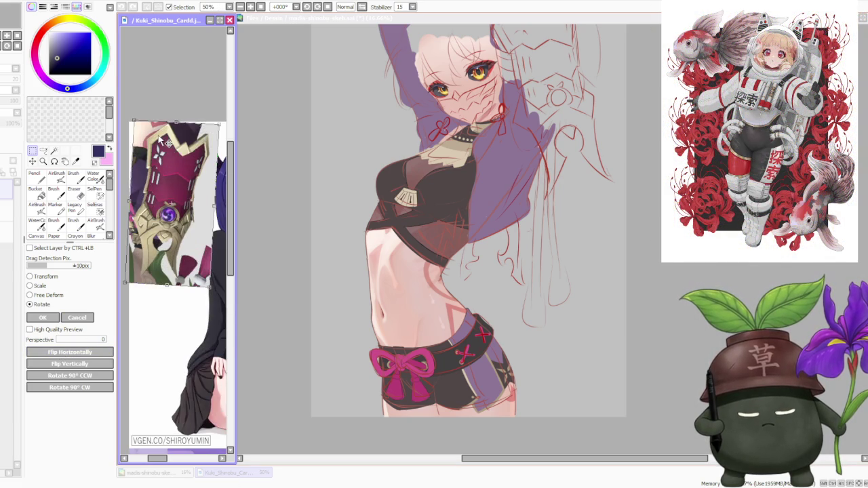
{"action": "scroll", "coordinate": [161, 140], "scroll_direction": "down", "scroll_amount": 1}
{"action": "left_click_drag", "start_coordinate": [182, 127], "coordinate": [175, 107]}
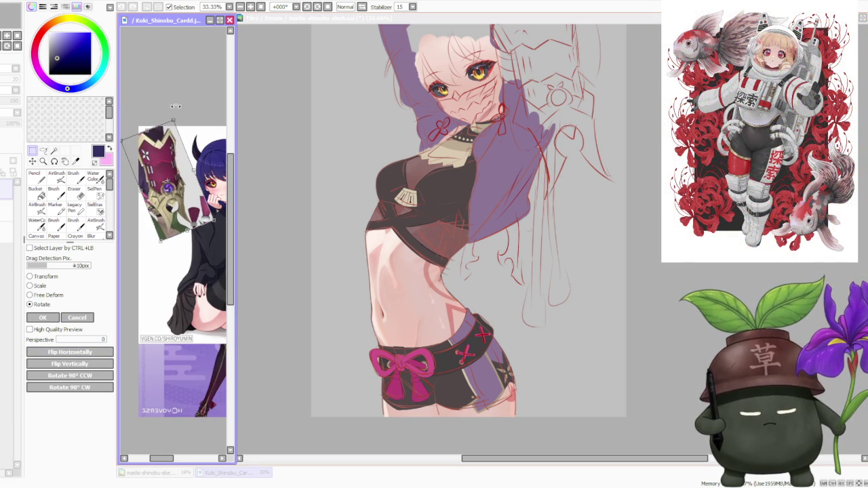
{"action": "scroll", "coordinate": [174, 129], "scroll_direction": "up", "scroll_amount": 1}
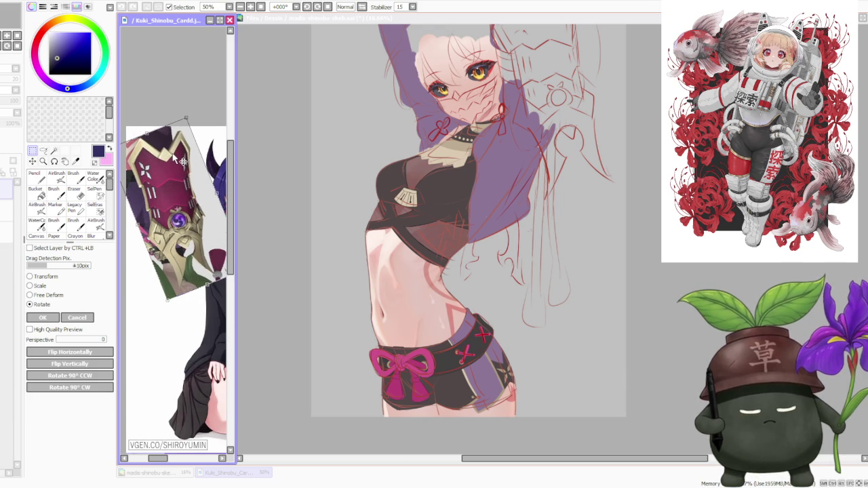
{"action": "scroll", "coordinate": [197, 151], "scroll_direction": "down", "scroll_amount": 2}
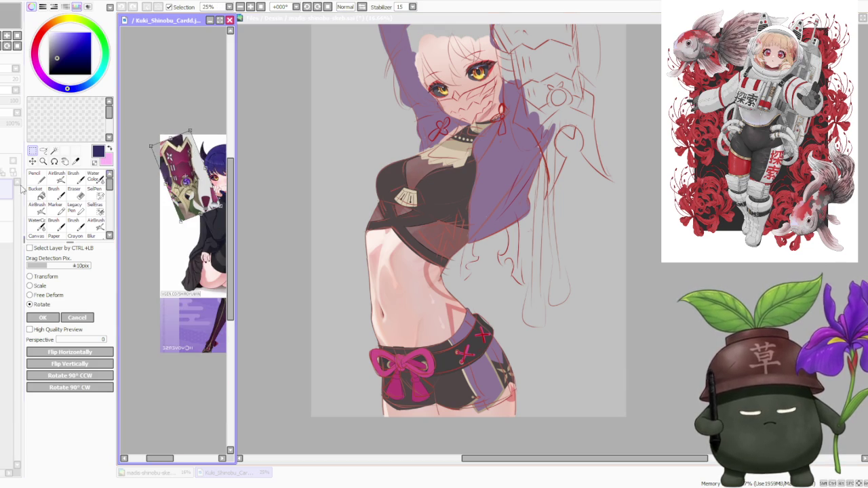
{"action": "left_click", "coordinate": [42, 317]}
{"action": "scroll", "coordinate": [207, 170], "scroll_direction": "down", "scroll_amount": 1}
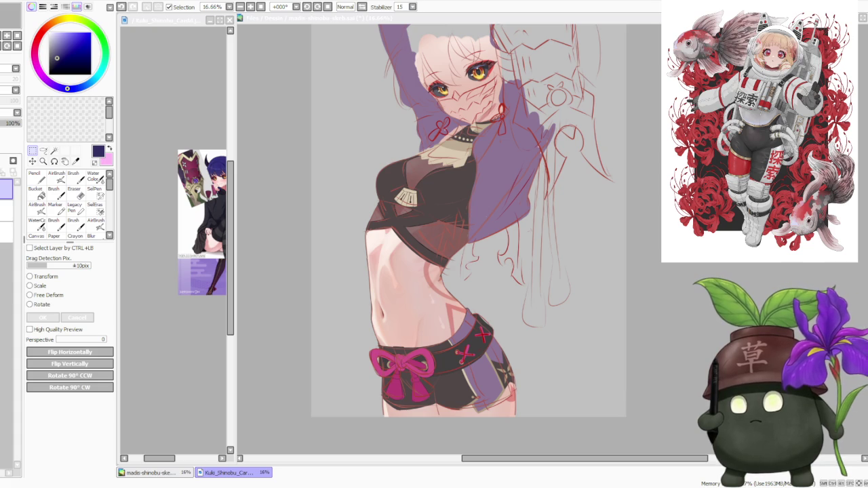
Bring the main illustration forward and toggle the red sketch off and back on to preview colours.
{"action": "key", "text": "alt+Tab"}
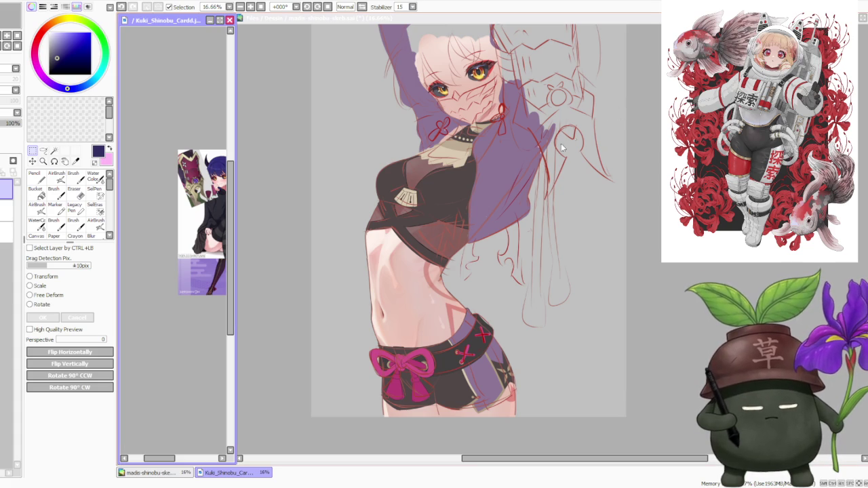
{"action": "left_click", "coordinate": [500, 172]}
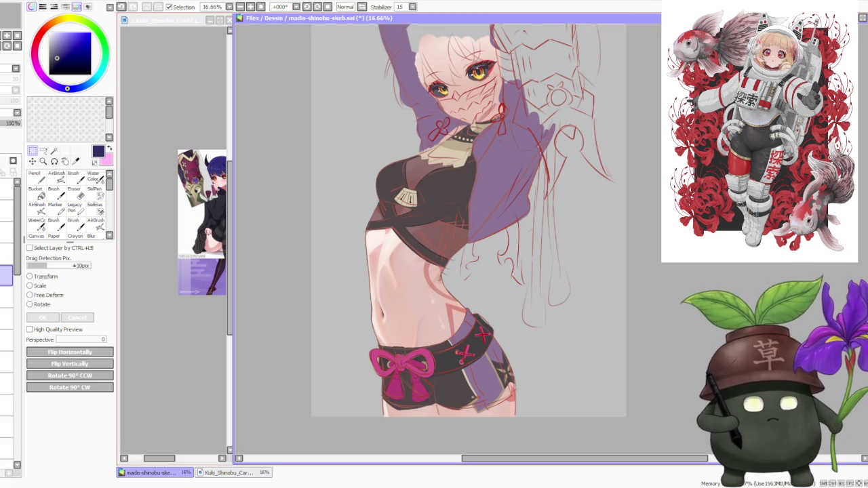
{"action": "scroll", "coordinate": [499, 173], "scroll_direction": "down", "scroll_amount": 2}
{"action": "scroll", "coordinate": [540, 159], "scroll_direction": "up", "scroll_amount": 1}
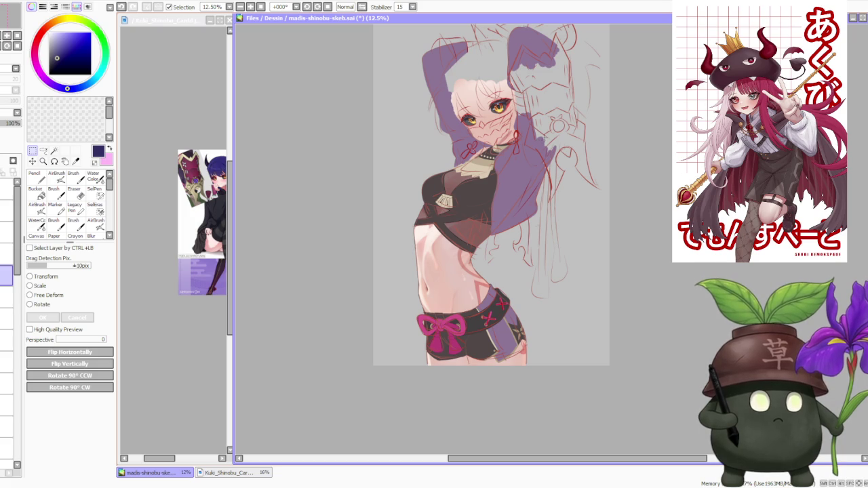
{"action": "scroll", "coordinate": [578, 124], "scroll_direction": "up", "scroll_amount": 1}
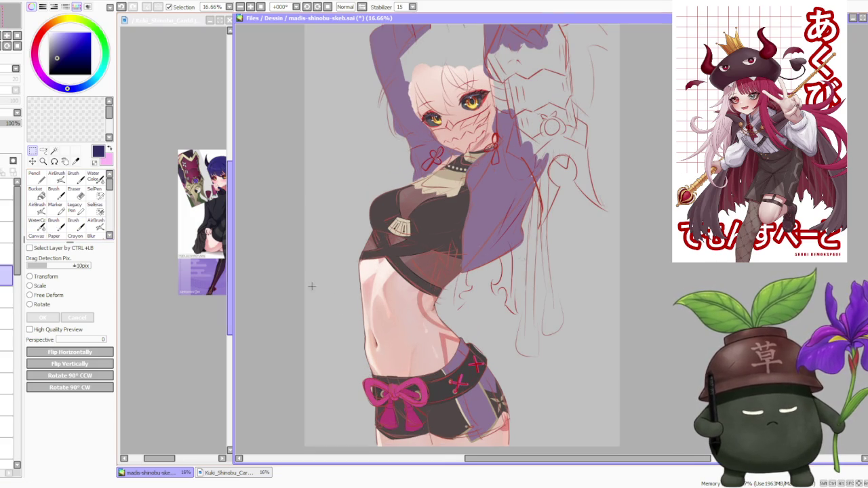
{"action": "left_click", "coordinate": [6, 275]}
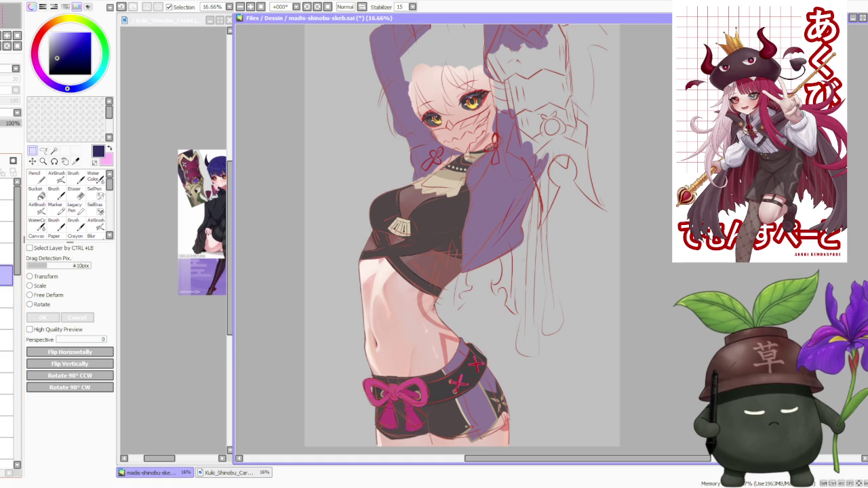
{"action": "left_click", "coordinate": [13, 160]}
{"action": "left_click", "coordinate": [13, 161]}
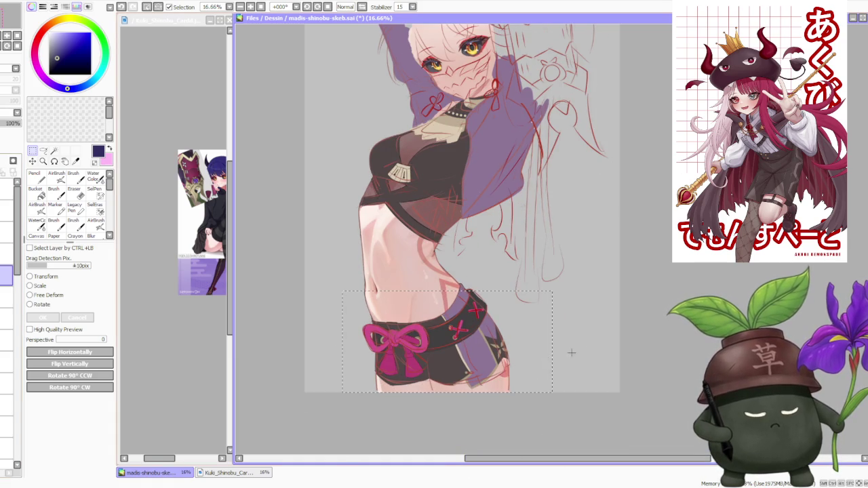
Zoom out to see the whole illustration, glance at the reference, then reactivate the canvas.
{"action": "key", "text": "minus"}
{"action": "key", "text": "plus"}
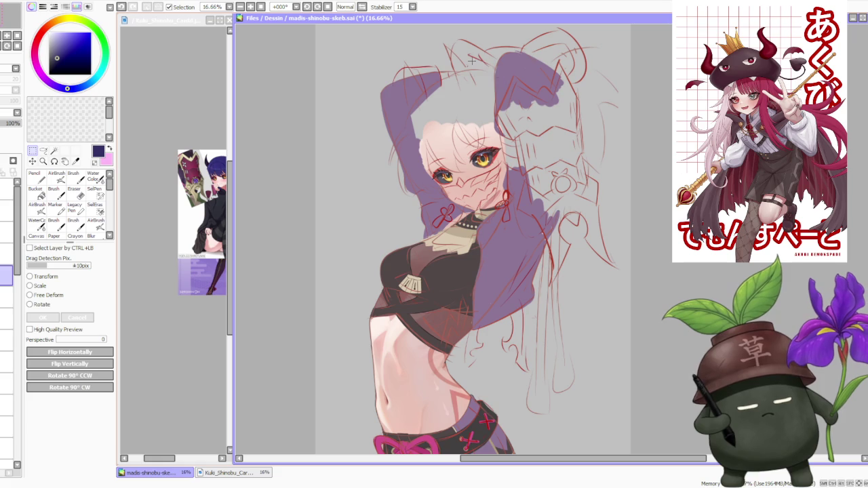
{"action": "key", "text": "minus"}
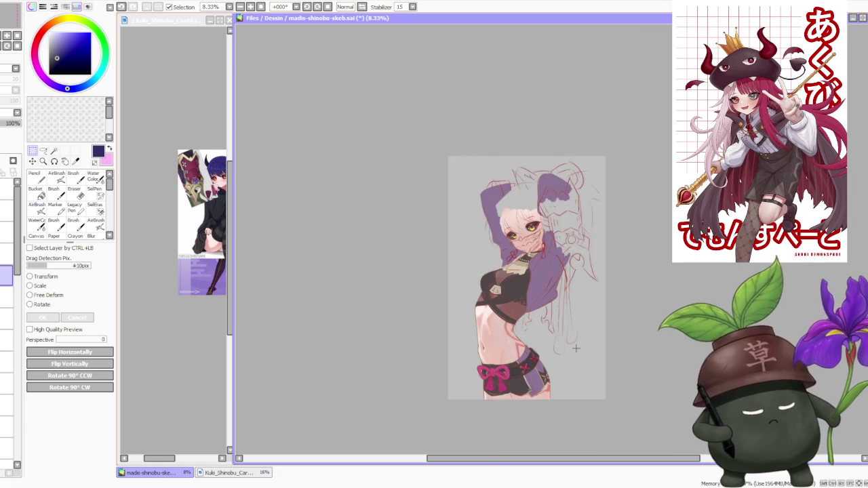
{"action": "scroll", "coordinate": [611, 407], "scroll_direction": "up", "scroll_amount": 1}
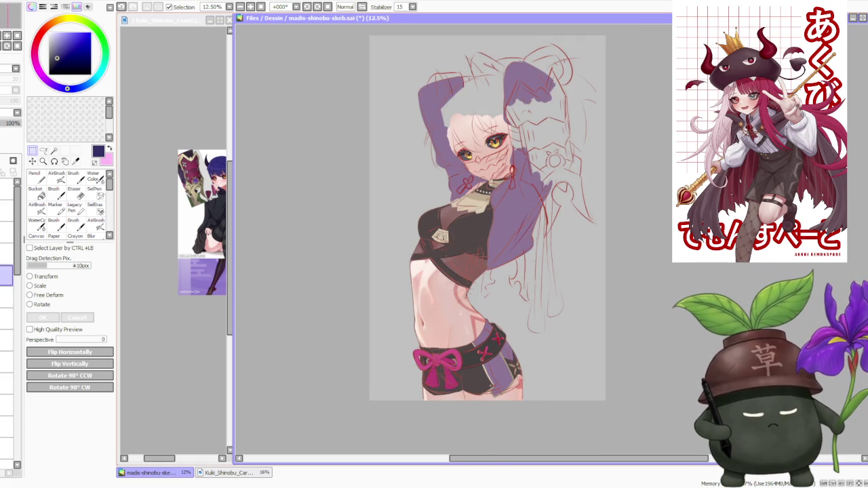
{"action": "left_click", "coordinate": [170, 182]}
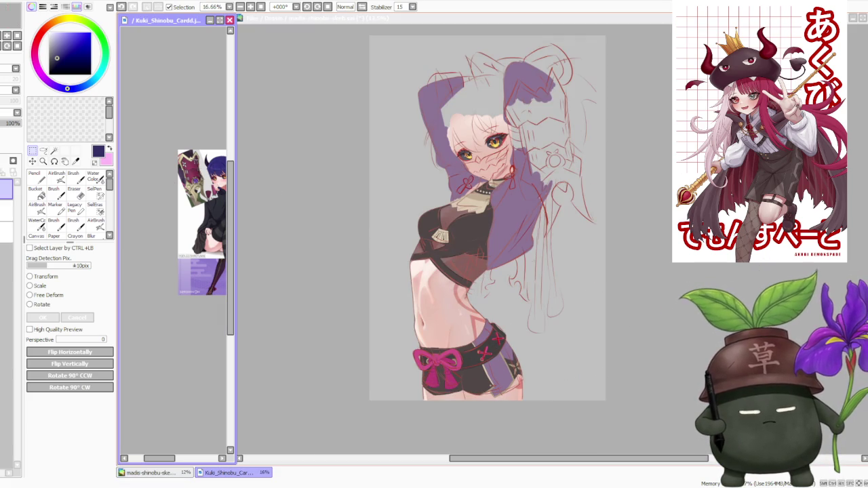
{"action": "left_click", "coordinate": [657, 215]}
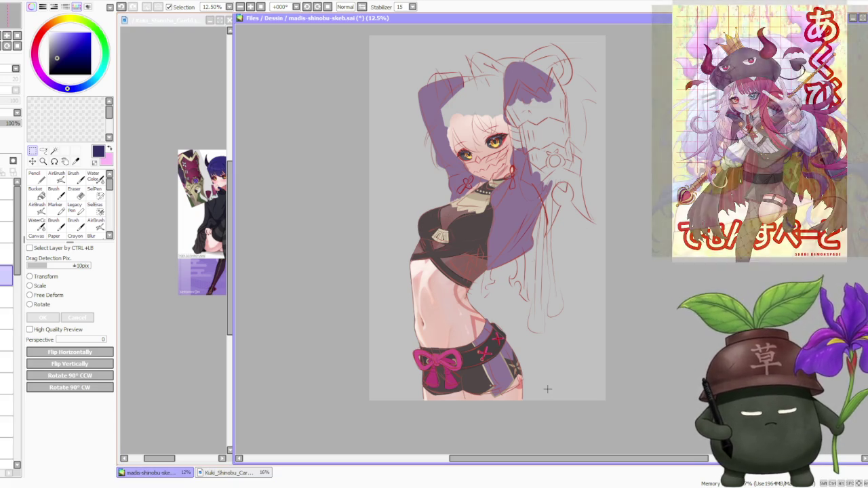
{"action": "scroll", "coordinate": [552, 395], "scroll_direction": "up", "scroll_amount": 1}
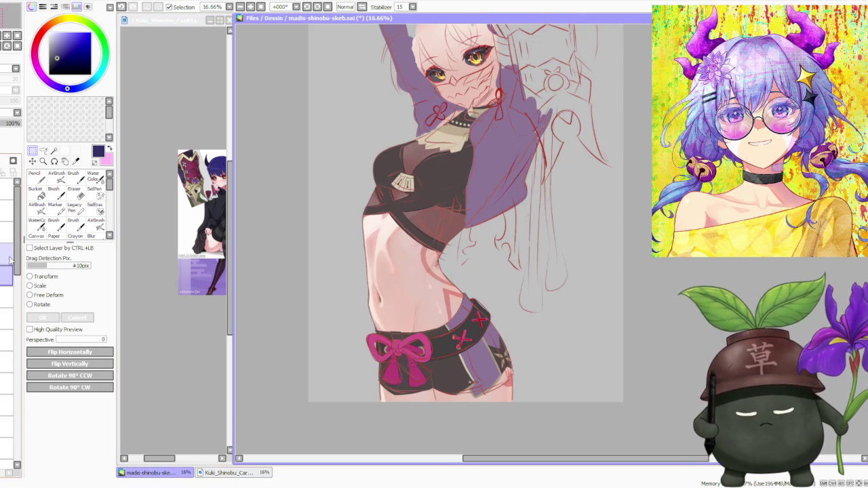
Scroll the Layers panel and toggle the shorts layer's visibility to compare.
{"action": "left_click_drag", "start_coordinate": [19, 255], "coordinate": [25, 441]}
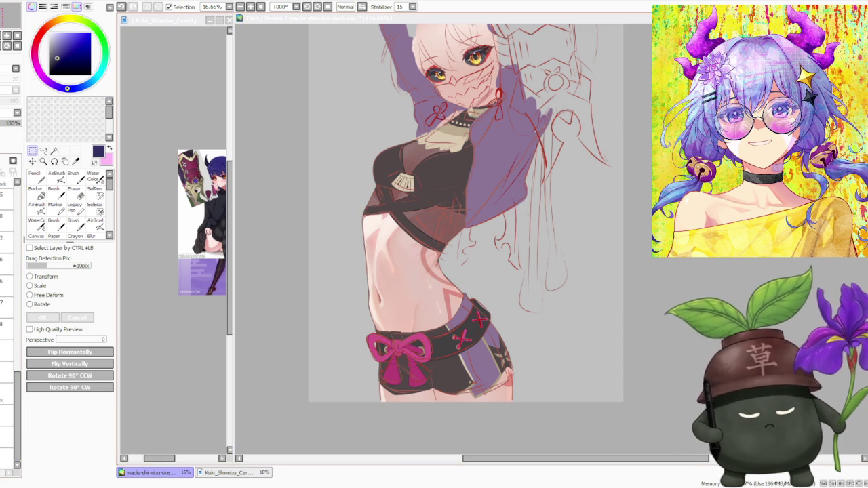
{"action": "left_click_drag", "start_coordinate": [17, 407], "coordinate": [18, 344]}
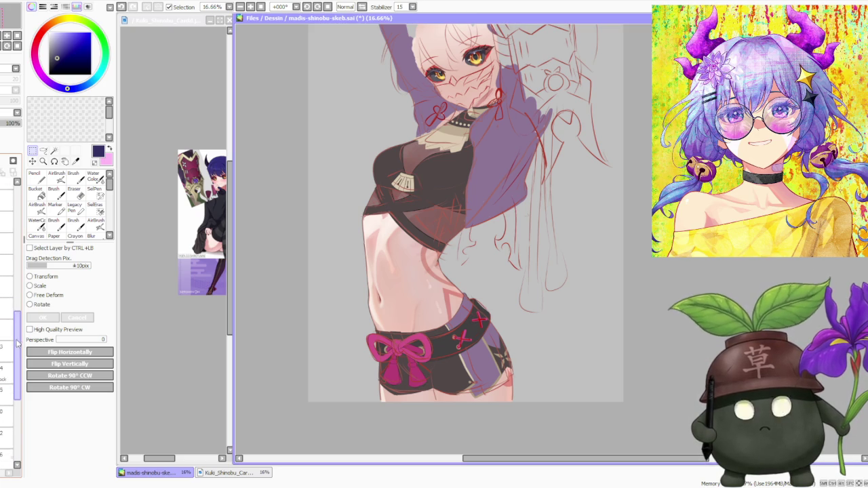
{"action": "left_click", "coordinate": [6, 319]}
{"action": "left_click", "coordinate": [5, 318]}
{"action": "left_click", "coordinate": [6, 318]}
{"action": "left_click", "coordinate": [6, 318]}
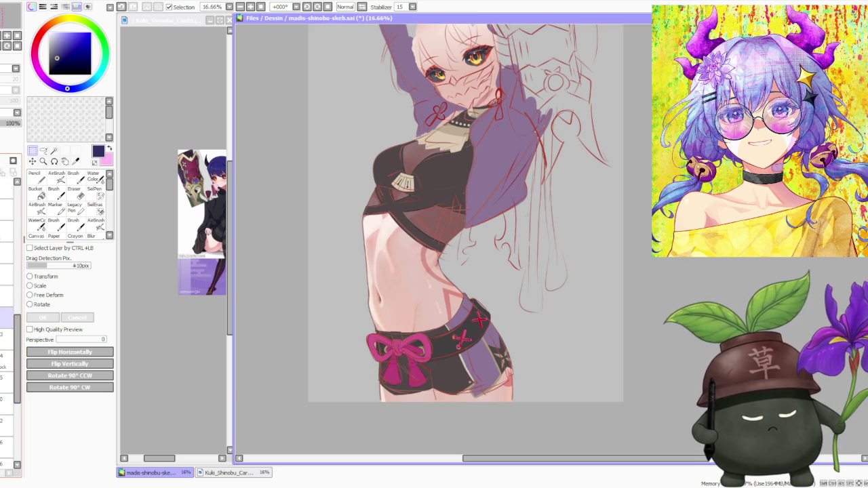
Step down through the layers to select the red sketch layer.
{"action": "left_click", "coordinate": [6, 361]}
{"action": "left_click", "coordinate": [7, 382]}
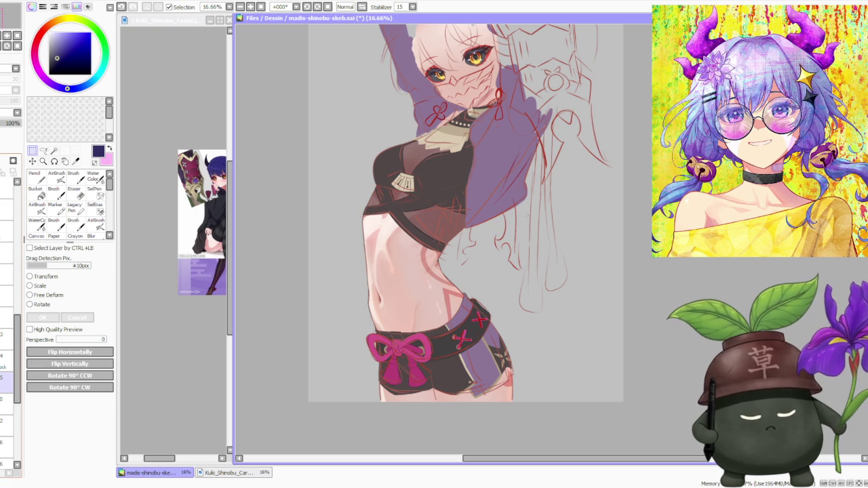
{"action": "left_click", "coordinate": [7, 400]}
{"action": "left_click", "coordinate": [6, 401]}
{"action": "left_click", "coordinate": [6, 400]}
{"action": "left_click", "coordinate": [7, 421]}
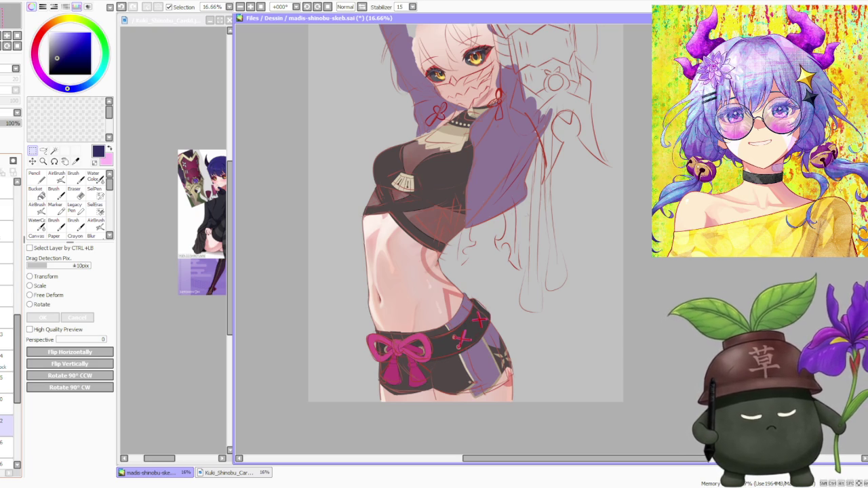
{"action": "scroll", "coordinate": [423, 363], "scroll_direction": "down", "scroll_amount": 1}
{"action": "scroll", "coordinate": [423, 363], "scroll_direction": "up", "scroll_amount": 2}
{"action": "scroll", "coordinate": [423, 363], "scroll_direction": "up", "scroll_amount": 1}
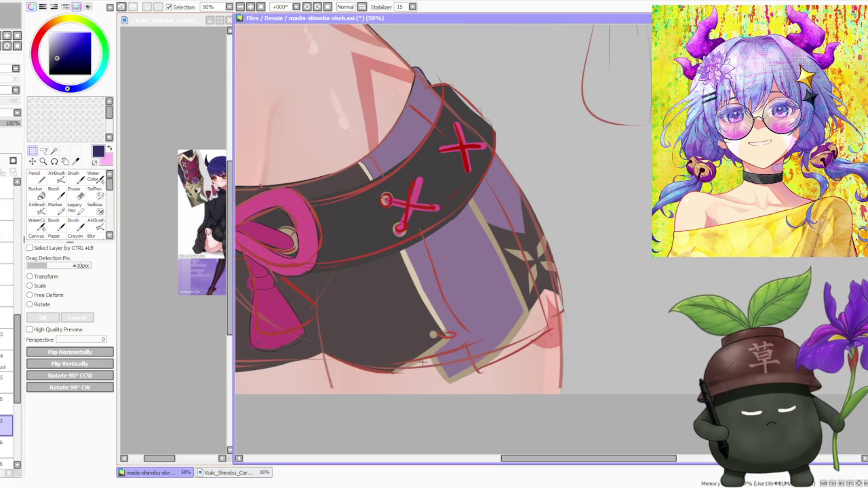
Pick a tan colour and lower the sketch layer's opacity to 35%.
{"action": "left_click", "coordinate": [434, 348], "text": "alt"}
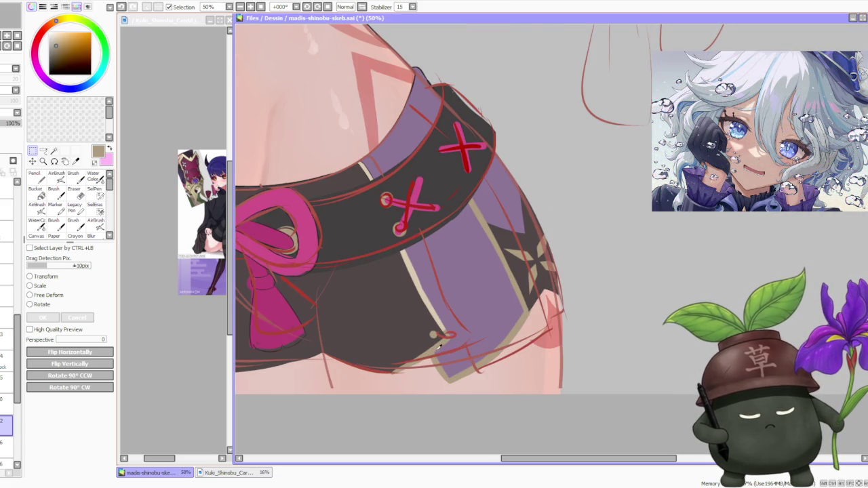
{"action": "scroll", "coordinate": [441, 343], "scroll_direction": "down", "scroll_amount": 1}
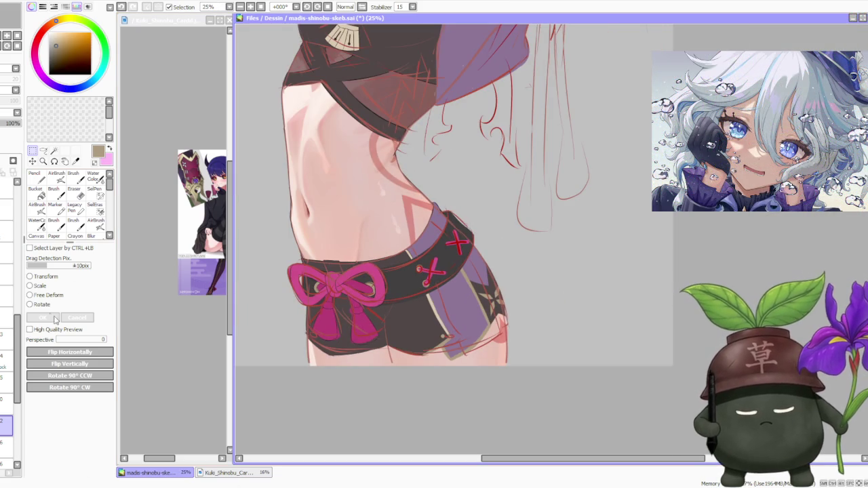
{"action": "left_click_drag", "start_coordinate": [19, 324], "coordinate": [19, 190]}
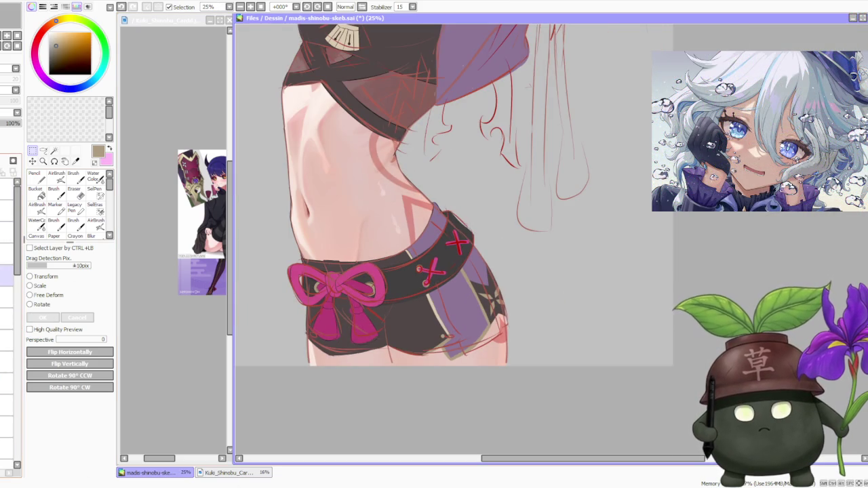
{"action": "left_click_drag", "start_coordinate": [21, 123], "coordinate": [12, 123]}
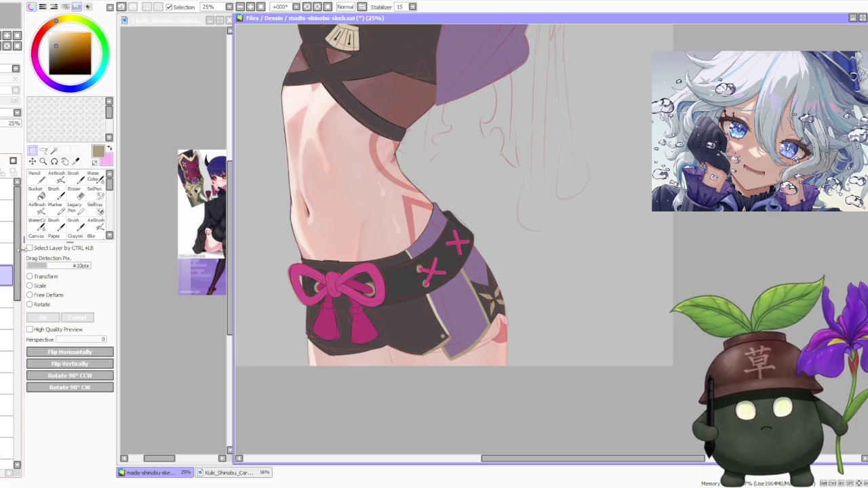
{"action": "left_click_drag", "start_coordinate": [15, 278], "coordinate": [17, 441]}
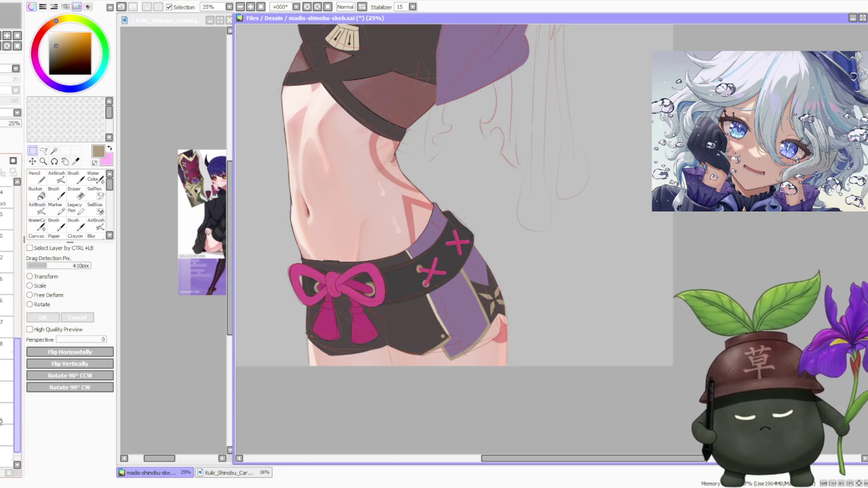
{"action": "left_click_drag", "start_coordinate": [17, 400], "coordinate": [17, 285]}
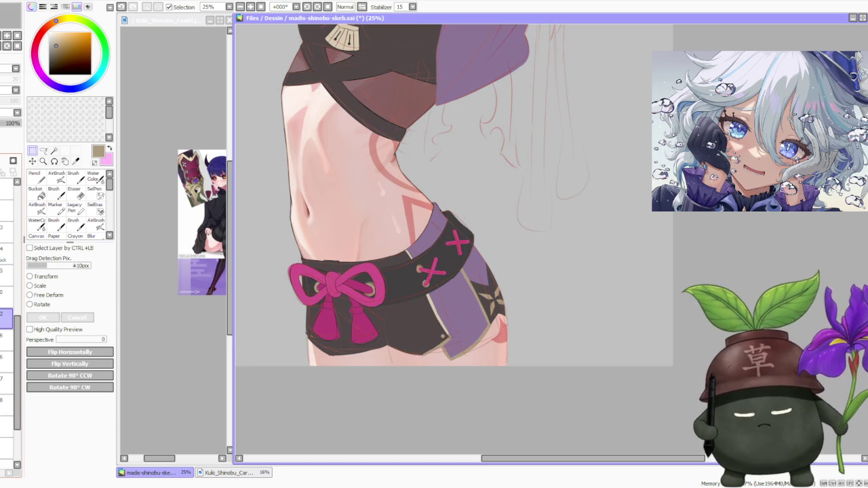
{"action": "scroll", "coordinate": [445, 348], "scroll_direction": "up", "scroll_amount": 2}
{"action": "scroll", "coordinate": [445, 349], "scroll_direction": "up", "scroll_amount": 2}
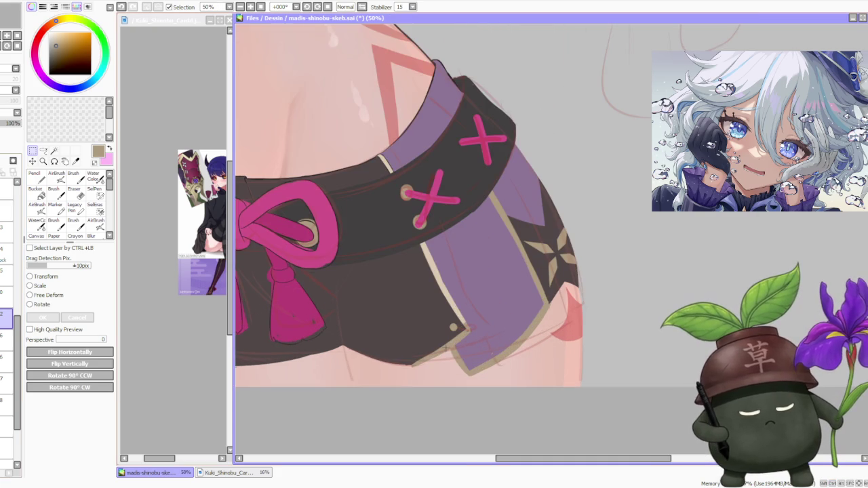
Paint a tan trim along the shorts' lower hem with a size-120 brush, undoing unsatisfactory attempts.
{"action": "key", "text": "b"}
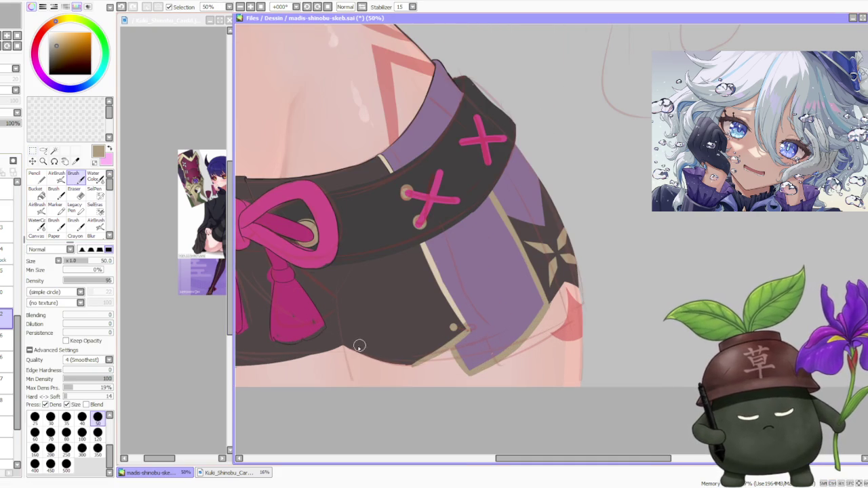
{"action": "left_click", "coordinate": [97, 432]}
{"action": "mouse_move", "coordinate": [357, 350]}
{"action": "left_mouse_down"}
{"action": "mouse_move", "coordinate": [397, 358]}
{"action": "mouse_move", "coordinate": [341, 341]}
{"action": "mouse_move", "coordinate": [392, 367]}
{"action": "left_mouse_up"}
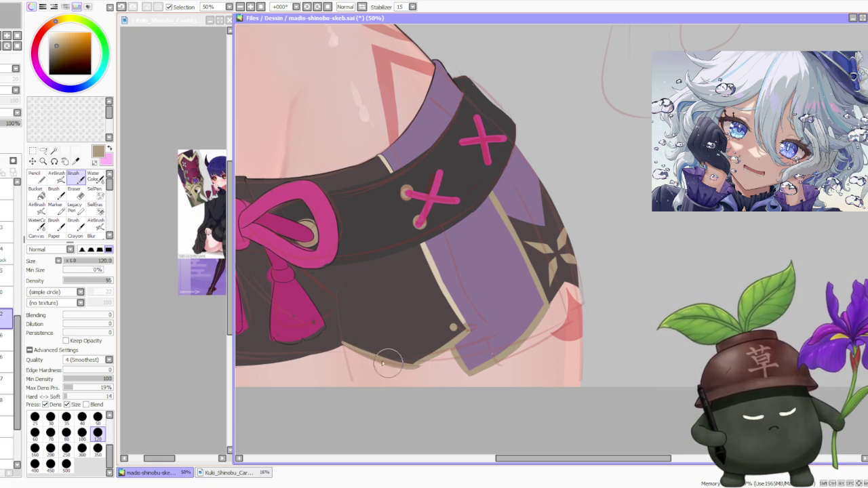
{"action": "scroll", "coordinate": [367, 336], "scroll_direction": "down", "scroll_amount": 2}
{"action": "scroll", "coordinate": [370, 343], "scroll_direction": "up", "scroll_amount": 2}
{"action": "scroll", "coordinate": [385, 363], "scroll_direction": "up", "scroll_amount": 1}
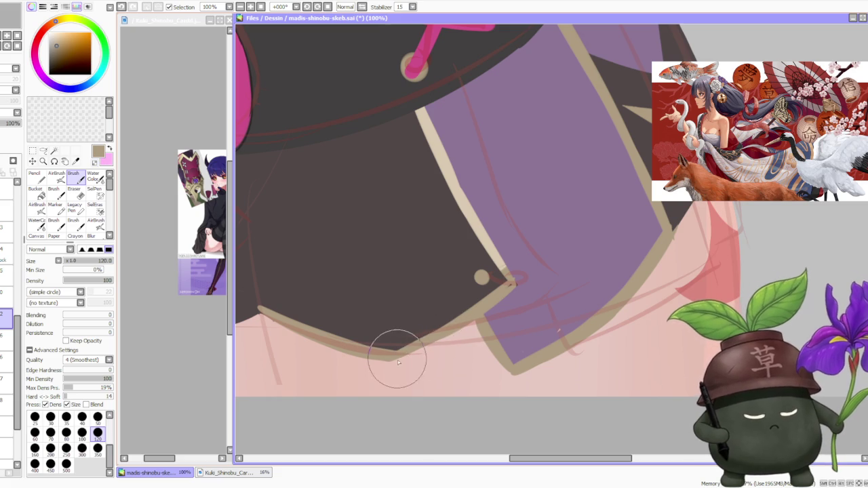
{"action": "key", "text": "ctrl+z"}
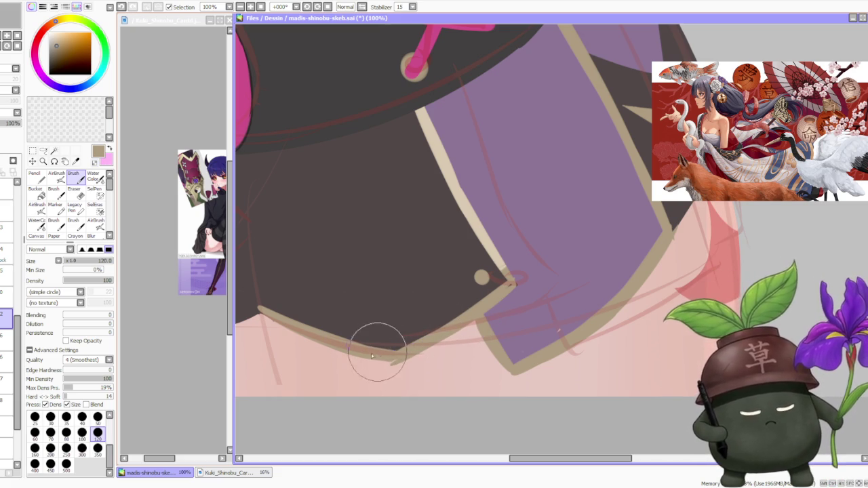
{"action": "key", "text": "ctrl+z"}
{"action": "left_click_drag", "start_coordinate": [345, 348], "coordinate": [397, 358]}
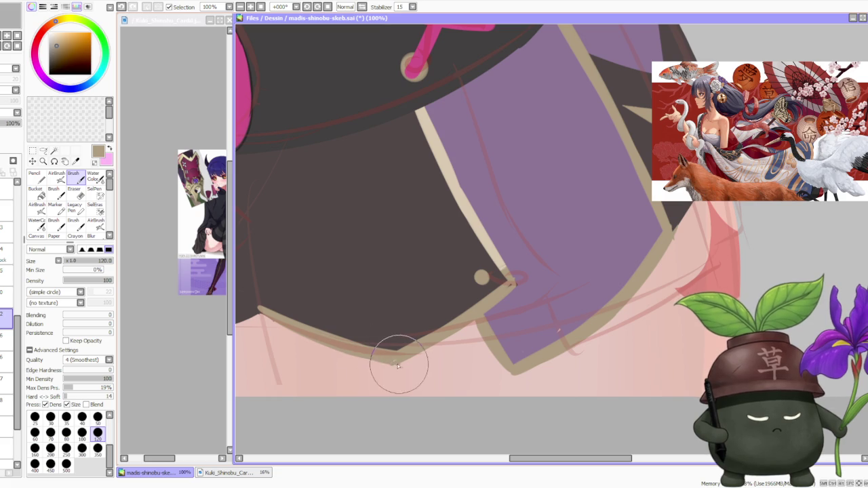
{"action": "key", "text": "ctrl+z"}
{"action": "key", "text": "ctrl+z"}
{"action": "key", "text": "ctrl+z"}
{"action": "mouse_move", "coordinate": [382, 345]}
{"action": "left_mouse_down"}
{"action": "mouse_move", "coordinate": [400, 360]}
{"action": "mouse_move", "coordinate": [407, 345]}
{"action": "mouse_move", "coordinate": [356, 346]}
{"action": "mouse_move", "coordinate": [397, 350]}
{"action": "mouse_move", "coordinate": [359, 353]}
{"action": "mouse_move", "coordinate": [411, 366]}
{"action": "left_mouse_up"}
{"action": "key", "text": "ctrl+z"}
{"action": "key", "text": "ctrl+z"}
{"action": "key", "text": "ctrl+z"}
{"action": "key", "text": "ctrl+z"}
{"action": "key", "text": "ctrl+z"}
{"action": "key", "text": "ctrl+z"}
{"action": "key", "text": "ctrl+z"}
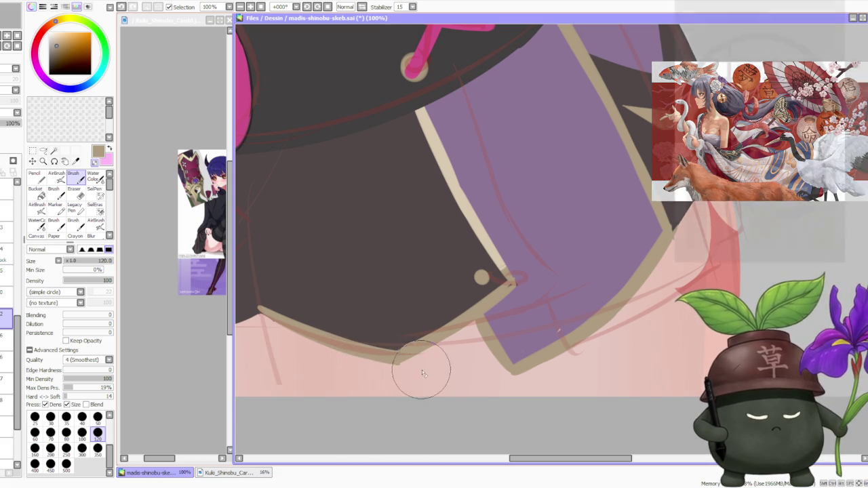
Try extending the hem trim's tip with a size-100 brush, undo it, and zoom to review.
{"action": "scroll", "coordinate": [404, 366], "scroll_direction": "up", "scroll_amount": 2}
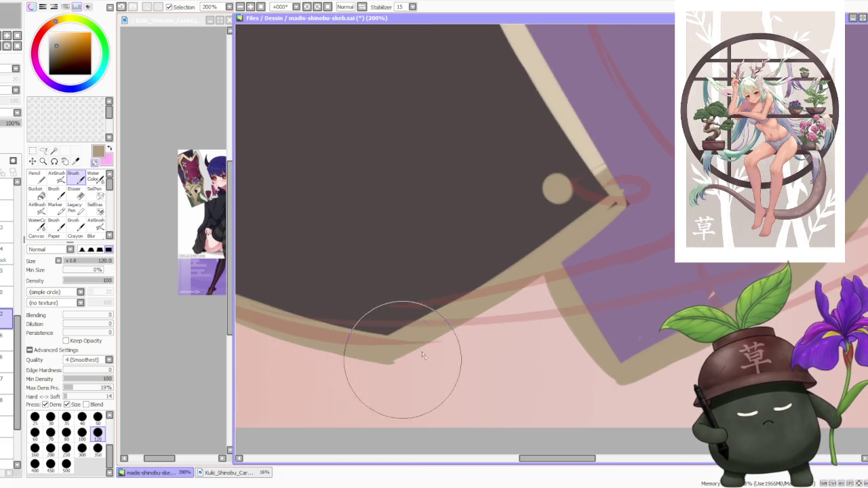
{"action": "scroll", "coordinate": [434, 339], "scroll_direction": "down", "scroll_amount": 4}
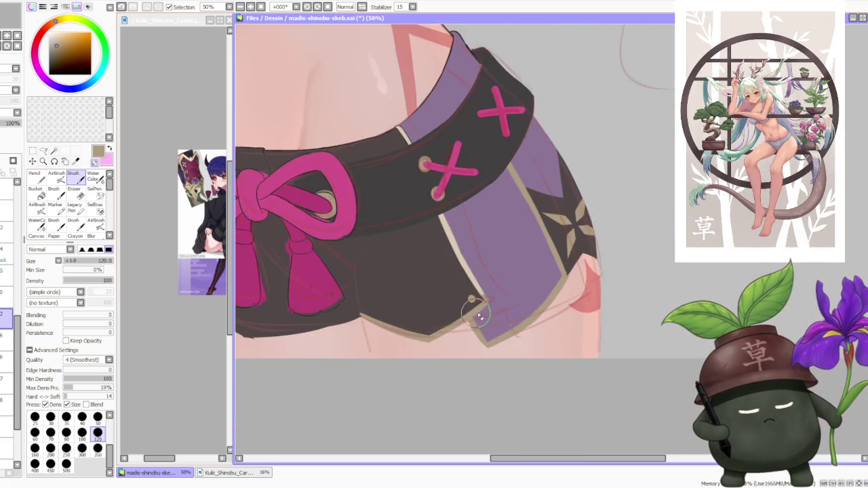
{"action": "scroll", "coordinate": [475, 298], "scroll_direction": "down", "scroll_amount": 2}
{"action": "scroll", "coordinate": [481, 293], "scroll_direction": "up", "scroll_amount": 2}
{"action": "scroll", "coordinate": [475, 301], "scroll_direction": "down", "scroll_amount": 1}
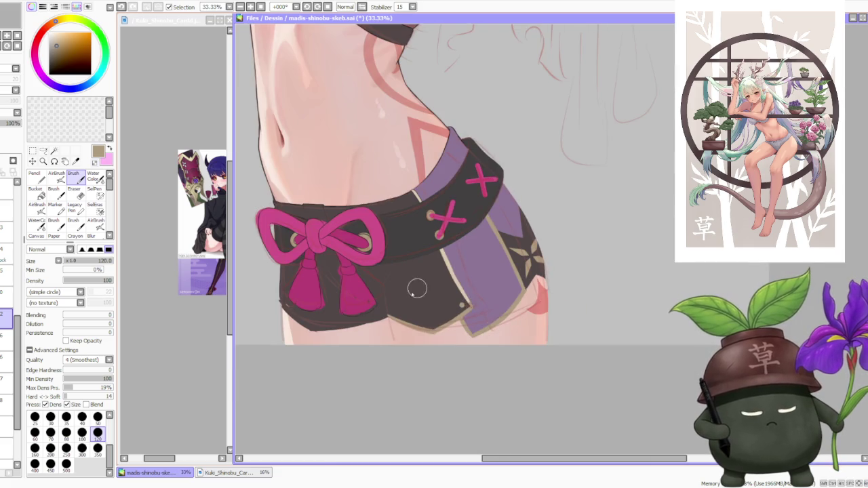
{"action": "scroll", "coordinate": [417, 293], "scroll_direction": "up", "scroll_amount": 3}
{"action": "scroll", "coordinate": [401, 310], "scroll_direction": "up", "scroll_amount": 1}
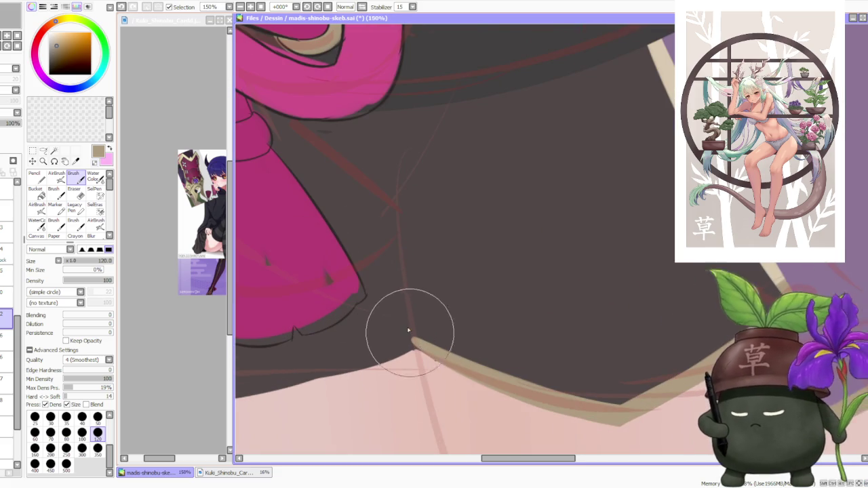
{"action": "scroll", "coordinate": [411, 335], "scroll_direction": "down", "scroll_amount": 1}
{"action": "left_click", "coordinate": [82, 436]}
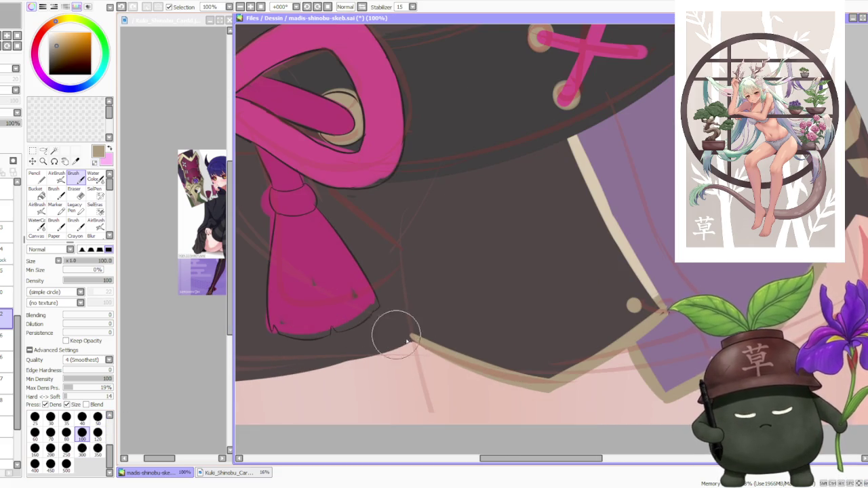
{"action": "scroll", "coordinate": [400, 340], "scroll_direction": "up", "scroll_amount": 1}
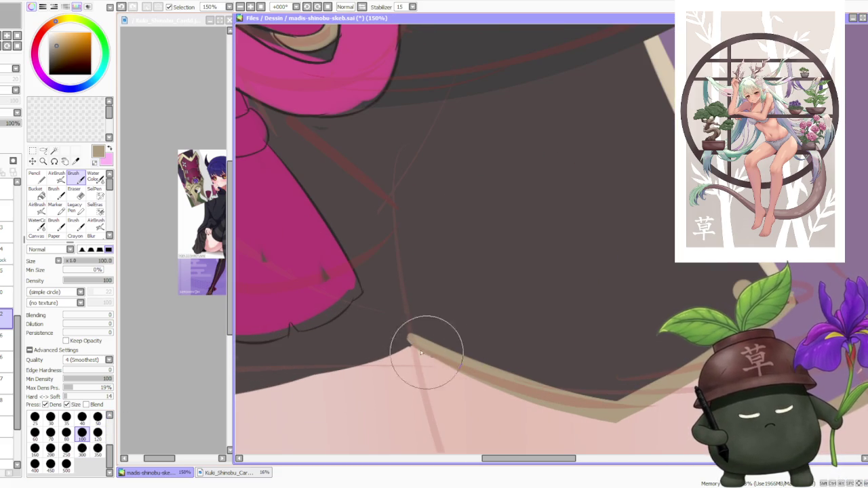
{"action": "left_click_drag", "start_coordinate": [438, 352], "coordinate": [407, 333]}
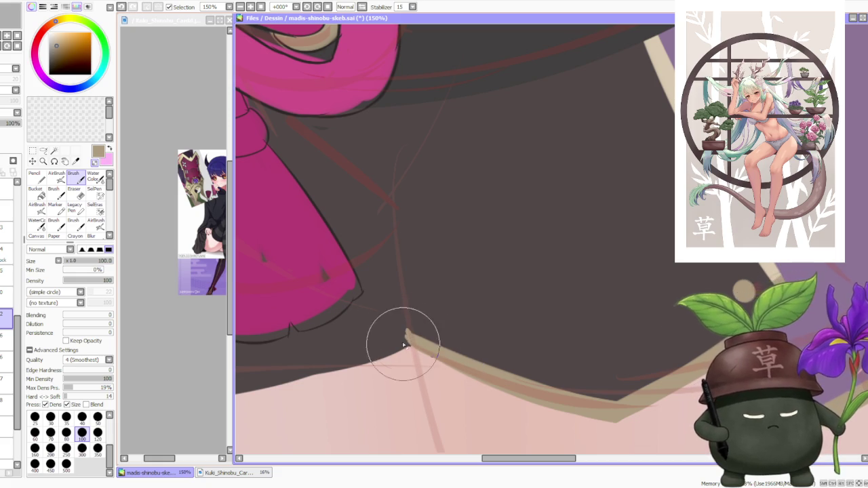
{"action": "key", "text": "ctrl+z"}
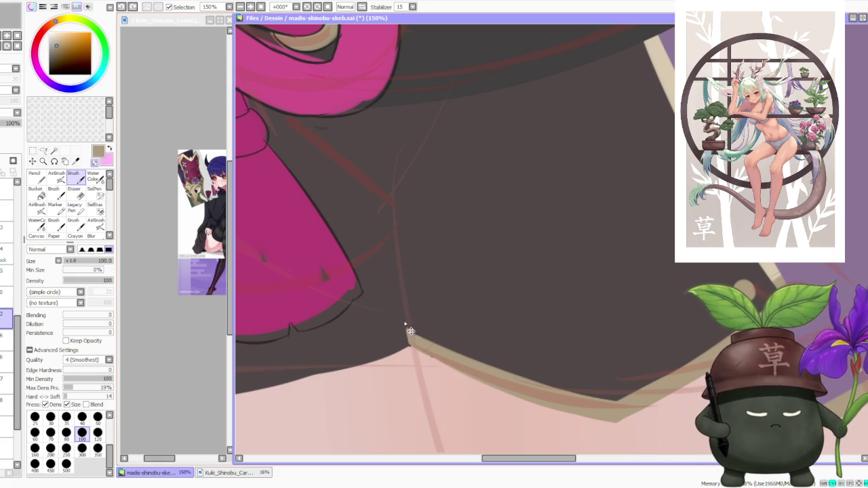
{"action": "scroll", "coordinate": [413, 331], "scroll_direction": "down", "scroll_amount": 1}
{"action": "scroll", "coordinate": [413, 330], "scroll_direction": "down", "scroll_amount": 1}
{"action": "scroll", "coordinate": [436, 258], "scroll_direction": "up", "scroll_amount": 1}
{"action": "scroll", "coordinate": [494, 287], "scroll_direction": "up", "scroll_amount": 1}
{"action": "scroll", "coordinate": [475, 333], "scroll_direction": "up", "scroll_amount": 1}
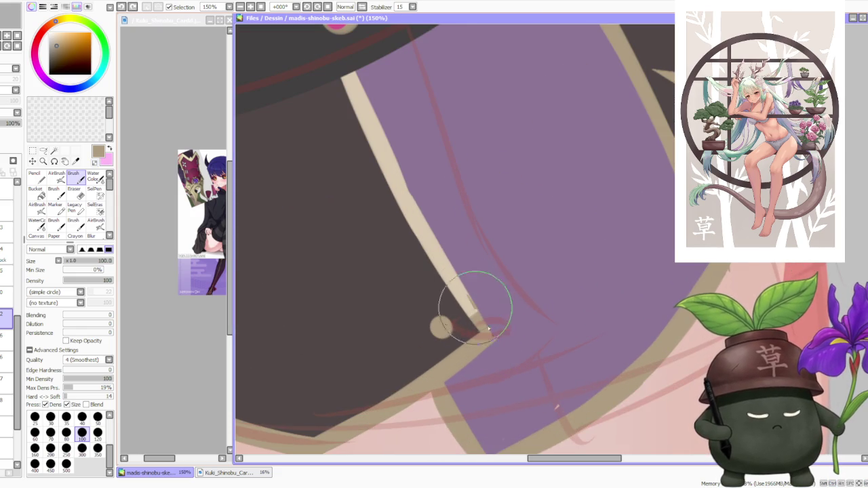
{"action": "scroll", "coordinate": [481, 308], "scroll_direction": "down", "scroll_amount": 1}
{"action": "scroll", "coordinate": [491, 303], "scroll_direction": "up", "scroll_amount": 2}
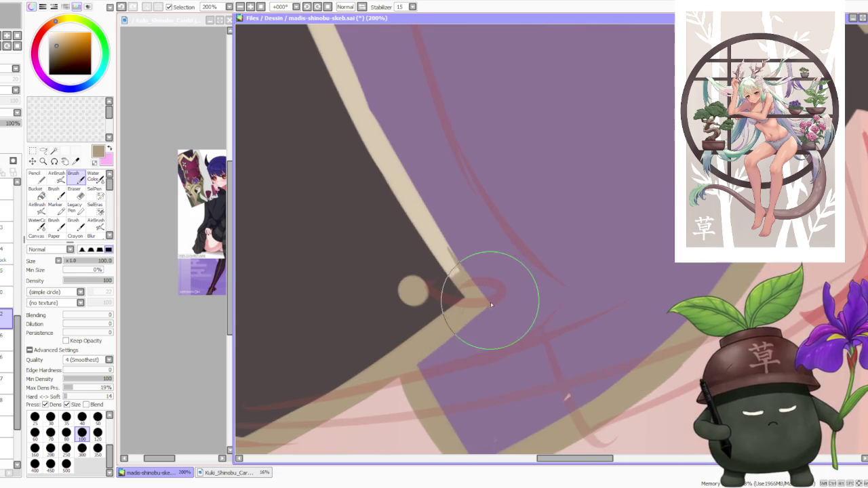
{"action": "scroll", "coordinate": [491, 304], "scroll_direction": "down", "scroll_amount": 2}
{"action": "scroll", "coordinate": [486, 314], "scroll_direction": "up", "scroll_amount": 1}
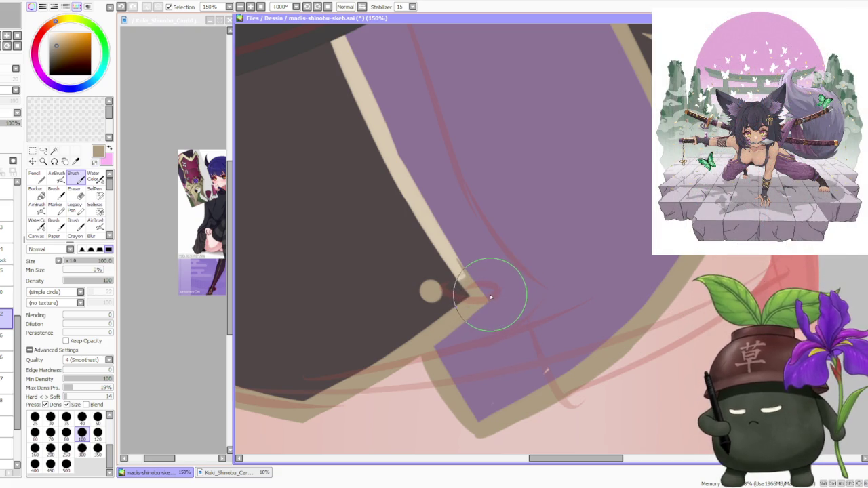
{"action": "scroll", "coordinate": [489, 299], "scroll_direction": "up", "scroll_amount": 1}
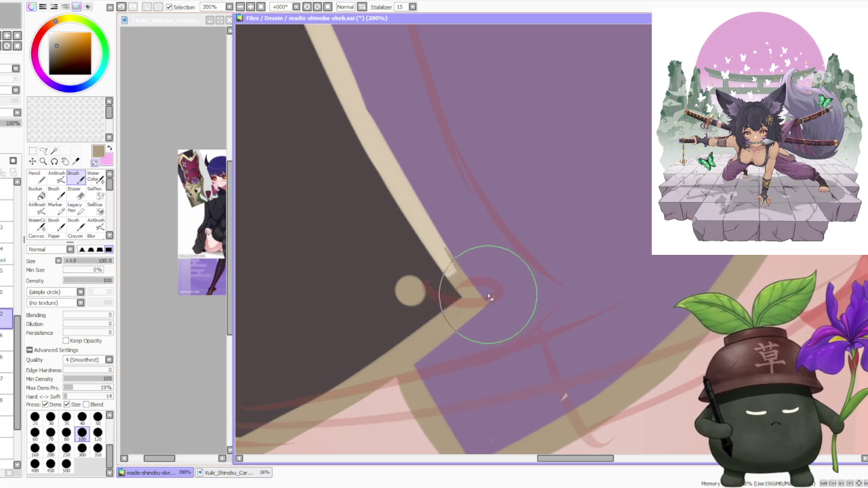
{"action": "scroll", "coordinate": [490, 302], "scroll_direction": "down", "scroll_amount": 3}
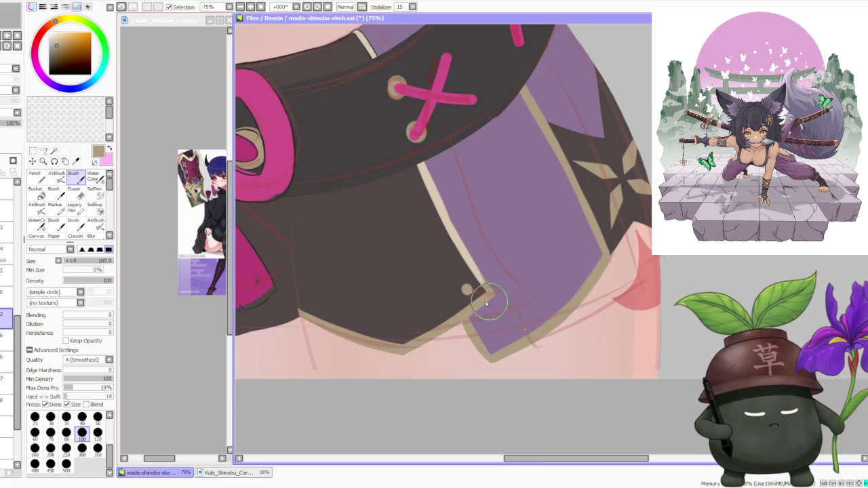
{"action": "scroll", "coordinate": [489, 303], "scroll_direction": "up", "scroll_amount": 2}
{"action": "scroll", "coordinate": [466, 336], "scroll_direction": "down", "scroll_amount": 1}
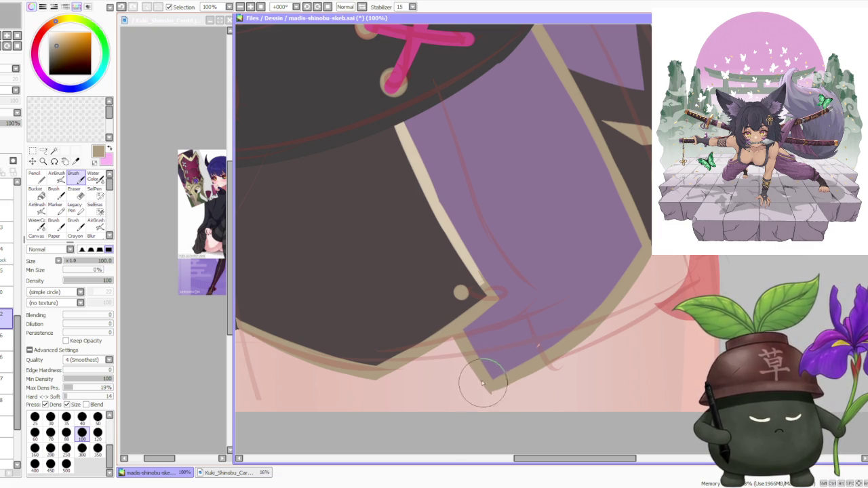
{"action": "scroll", "coordinate": [491, 387], "scroll_direction": "down", "scroll_amount": 2}
{"action": "scroll", "coordinate": [490, 388], "scroll_direction": "up", "scroll_amount": 3}
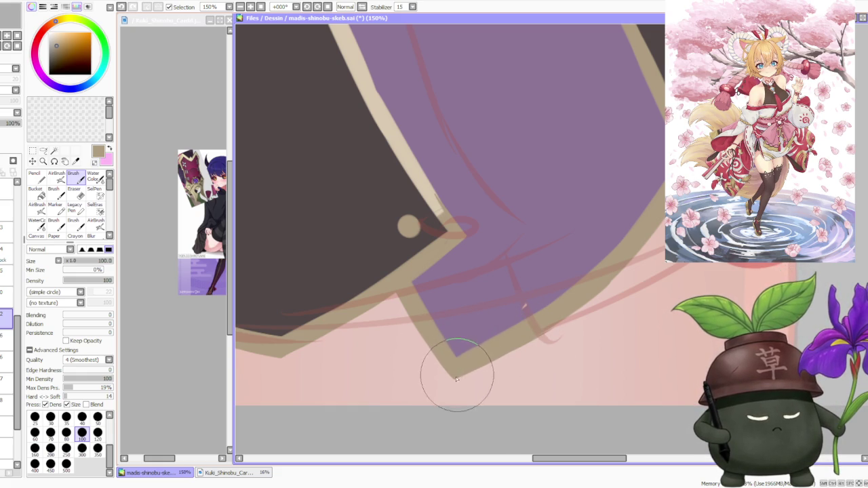
{"action": "scroll", "coordinate": [447, 328], "scroll_direction": "down", "scroll_amount": 1}
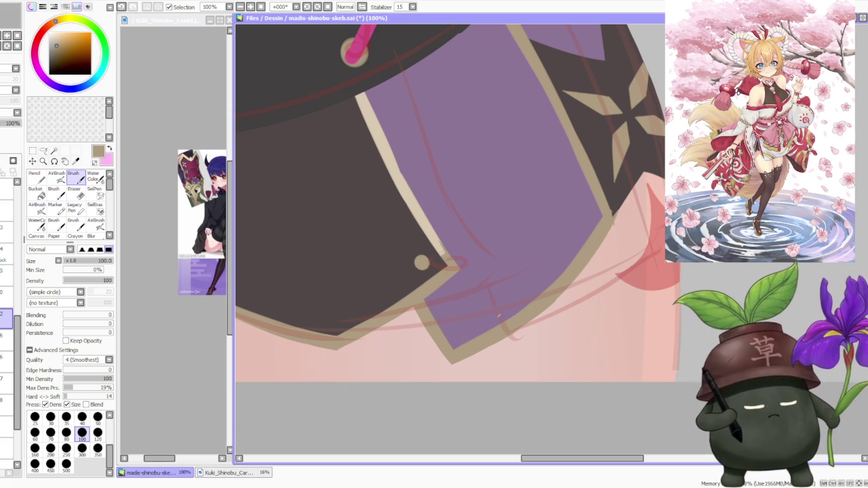
{"action": "scroll", "coordinate": [475, 224], "scroll_direction": "down", "scroll_amount": 2}
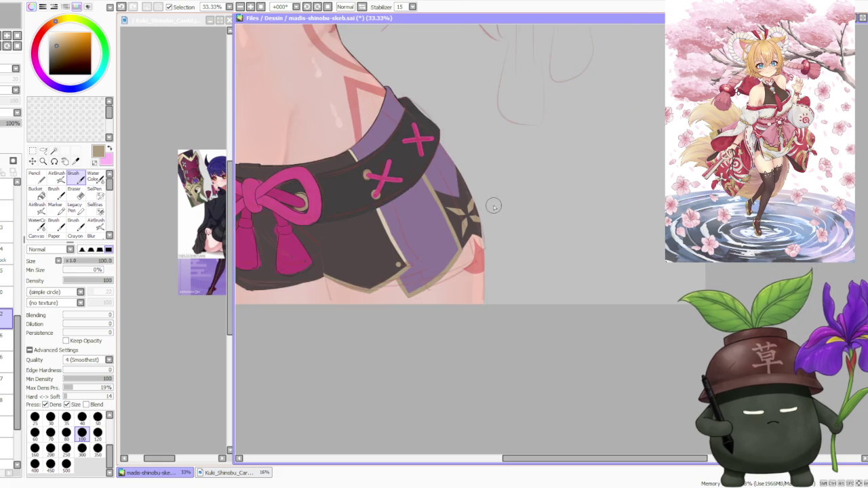
Compare the strokes near the star emblem with undo and redo, leaving the last one undone.
{"action": "scroll", "coordinate": [493, 207], "scroll_direction": "up", "scroll_amount": 2}
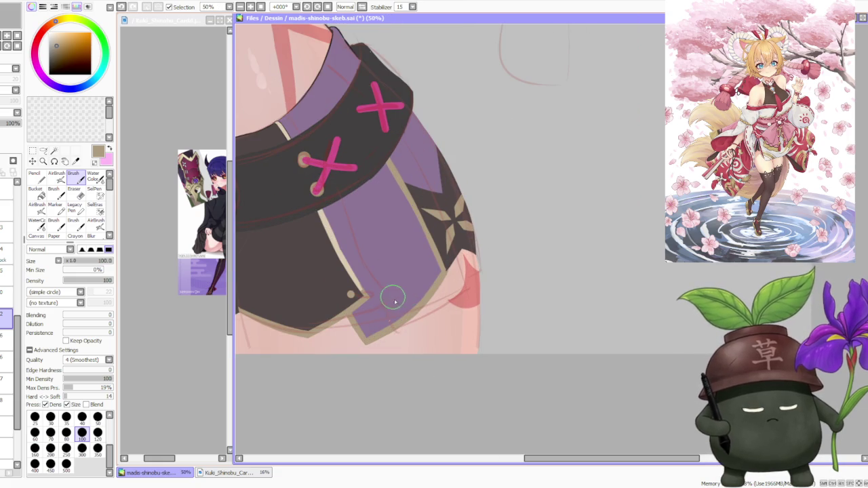
{"action": "scroll", "coordinate": [392, 317], "scroll_direction": "up", "scroll_amount": 2}
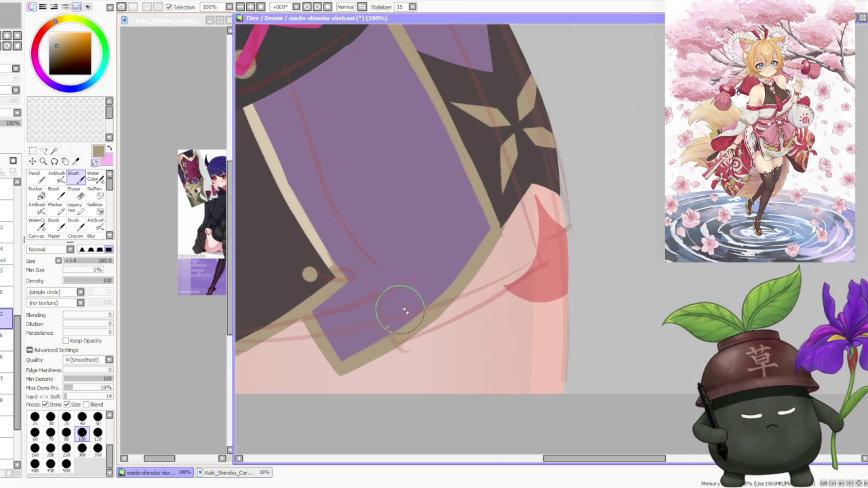
{"action": "scroll", "coordinate": [401, 309], "scroll_direction": "down", "scroll_amount": 2}
{"action": "scroll", "coordinate": [405, 302], "scroll_direction": "up", "scroll_amount": 1}
{"action": "scroll", "coordinate": [393, 277], "scroll_direction": "down", "scroll_amount": 2}
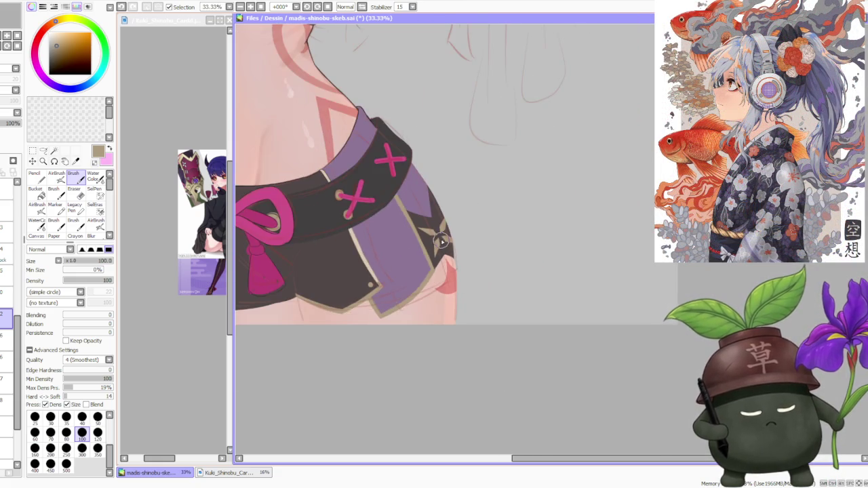
{"action": "scroll", "coordinate": [441, 266], "scroll_direction": "up", "scroll_amount": 2}
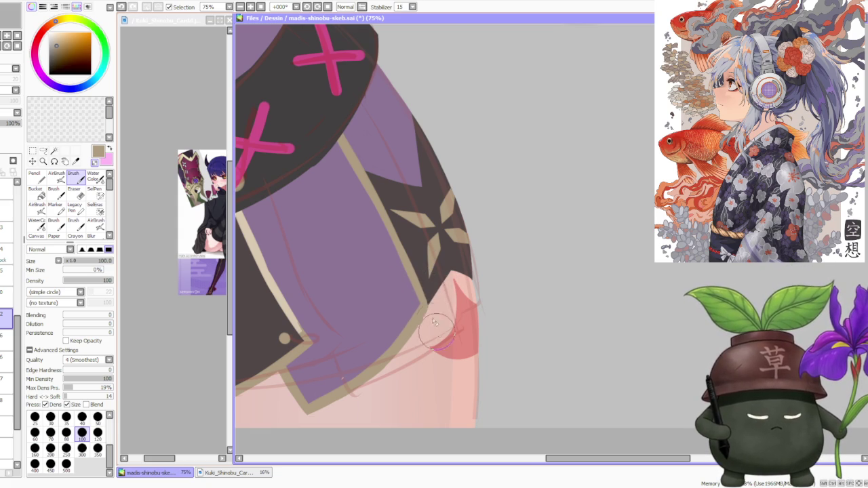
{"action": "scroll", "coordinate": [438, 333], "scroll_direction": "down", "scroll_amount": 5}
{"action": "scroll", "coordinate": [427, 299], "scroll_direction": "up", "scroll_amount": 2}
{"action": "scroll", "coordinate": [420, 272], "scroll_direction": "down", "scroll_amount": 2}
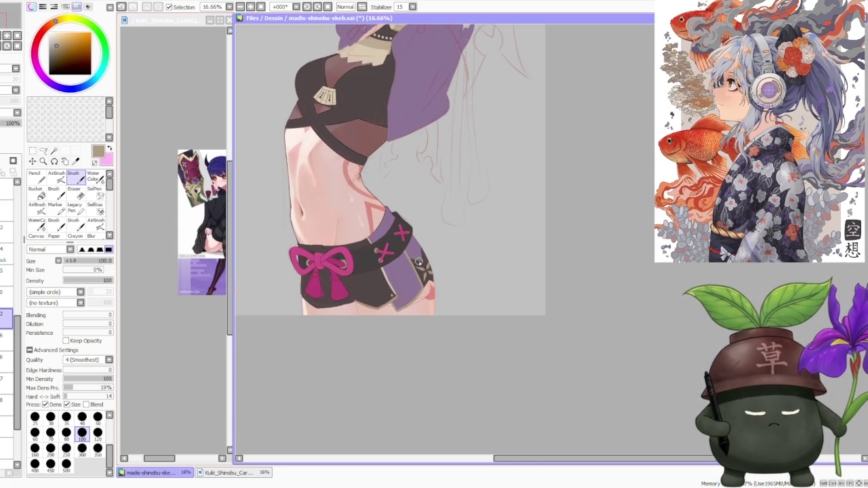
{"action": "scroll", "coordinate": [420, 239], "scroll_direction": "up", "scroll_amount": 3}
{"action": "scroll", "coordinate": [420, 278], "scroll_direction": "up", "scroll_amount": 1}
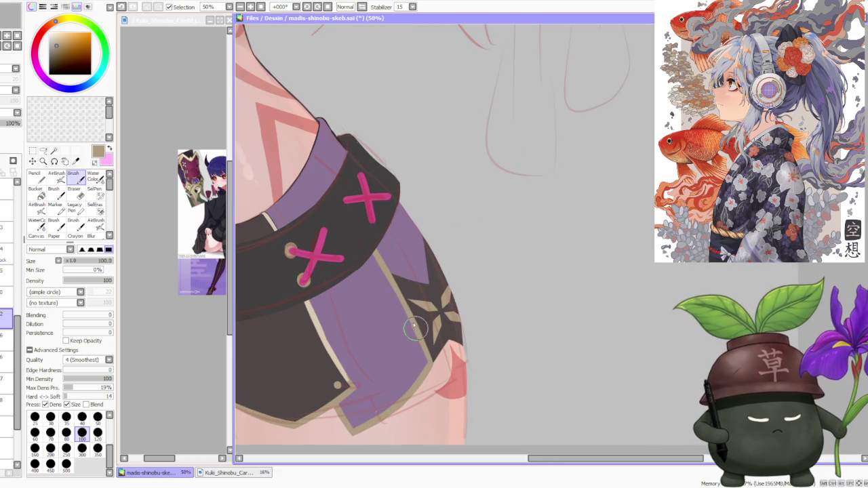
{"action": "key", "text": "ctrl+z"}
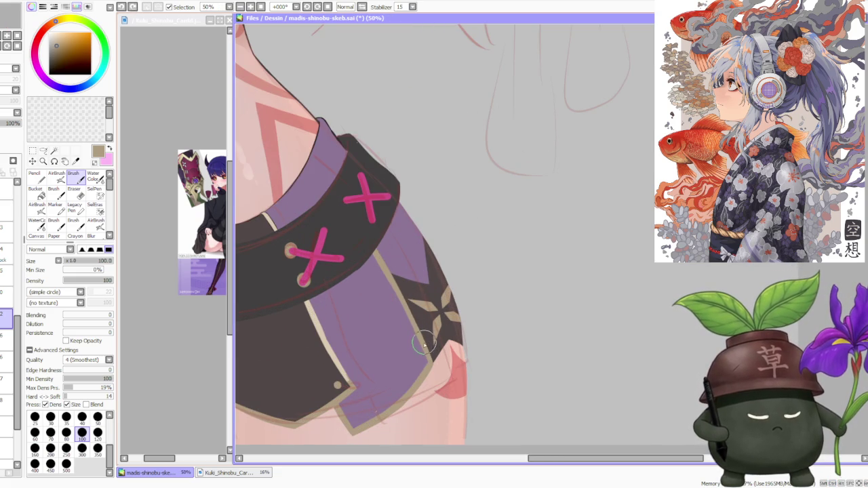
{"action": "key", "text": "ctrl+z"}
{"action": "key", "text": "ctrl+y"}
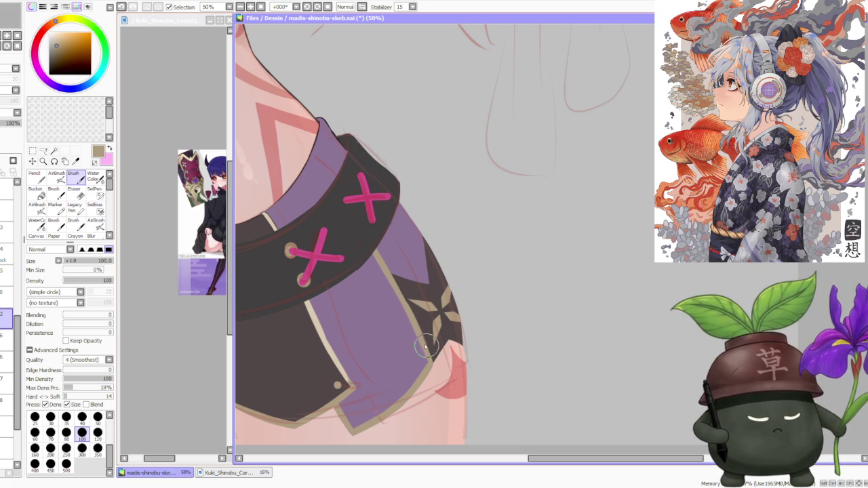
{"action": "key", "text": "ctrl+z"}
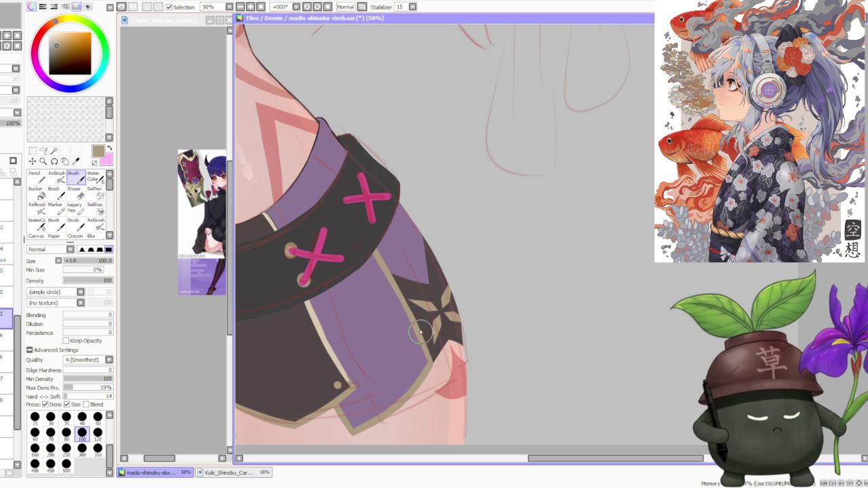
Sharpen the dark fabric's corner against the skin at the hip.
{"action": "scroll", "coordinate": [421, 345], "scroll_direction": "up", "scroll_amount": 2}
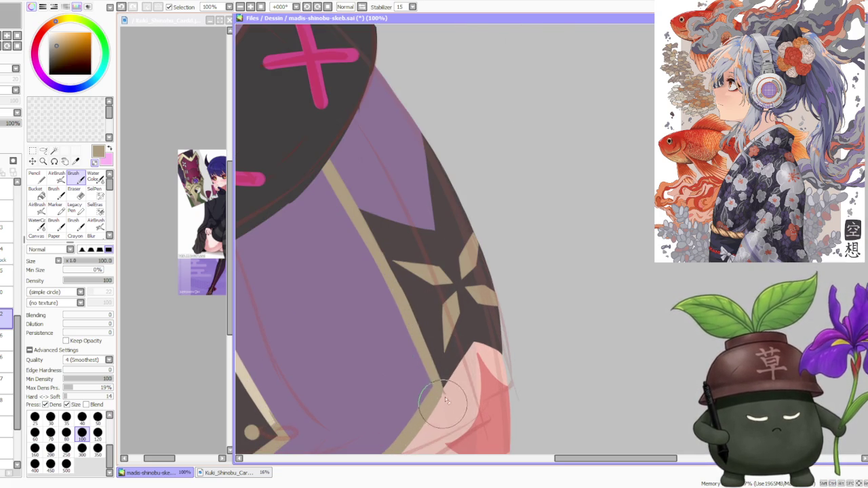
{"action": "left_click_drag", "start_coordinate": [441, 397], "coordinate": [445, 384]}
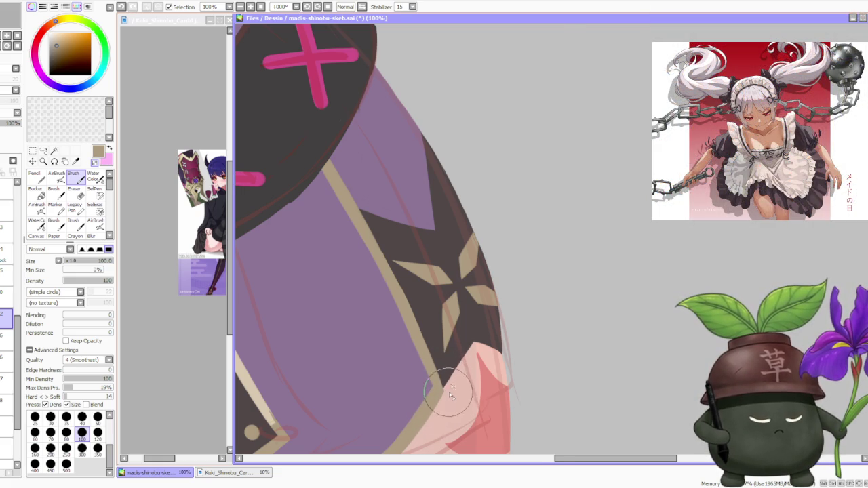
{"action": "scroll", "coordinate": [449, 397], "scroll_direction": "down", "scroll_amount": 3}
{"action": "scroll", "coordinate": [468, 358], "scroll_direction": "down", "scroll_amount": 1}
{"action": "scroll", "coordinate": [467, 346], "scroll_direction": "down", "scroll_amount": 2}
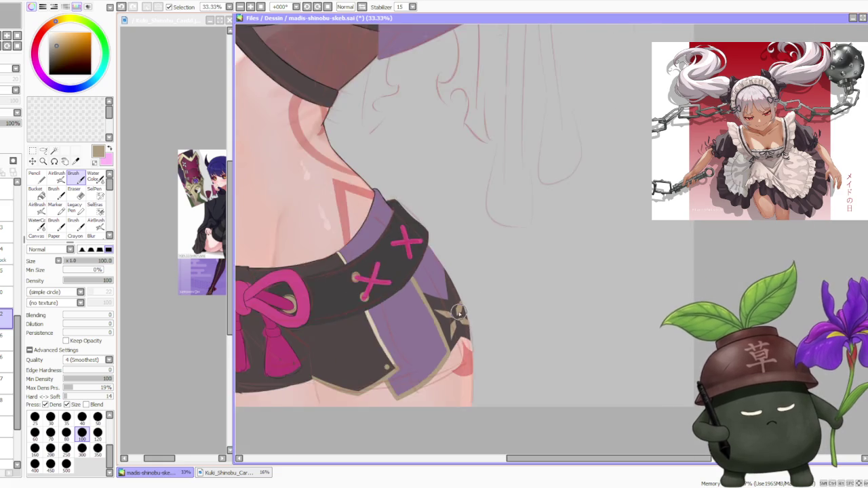
{"action": "scroll", "coordinate": [461, 326], "scroll_direction": "down", "scroll_amount": 1}
{"action": "scroll", "coordinate": [459, 316], "scroll_direction": "down", "scroll_amount": 2}
{"action": "scroll", "coordinate": [459, 316], "scroll_direction": "up", "scroll_amount": 4}
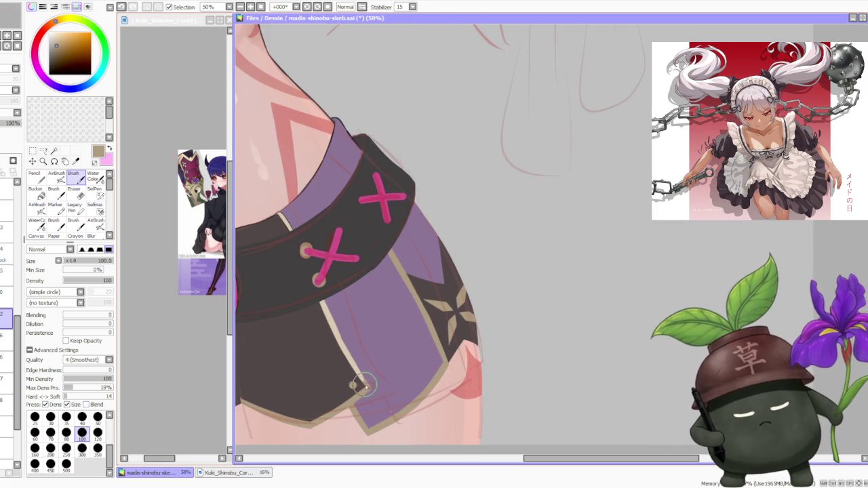
Redraw the pale trim line along the purple panel, undoing both attempts.
{"action": "left_click_drag", "start_coordinate": [324, 306], "coordinate": [363, 384]}
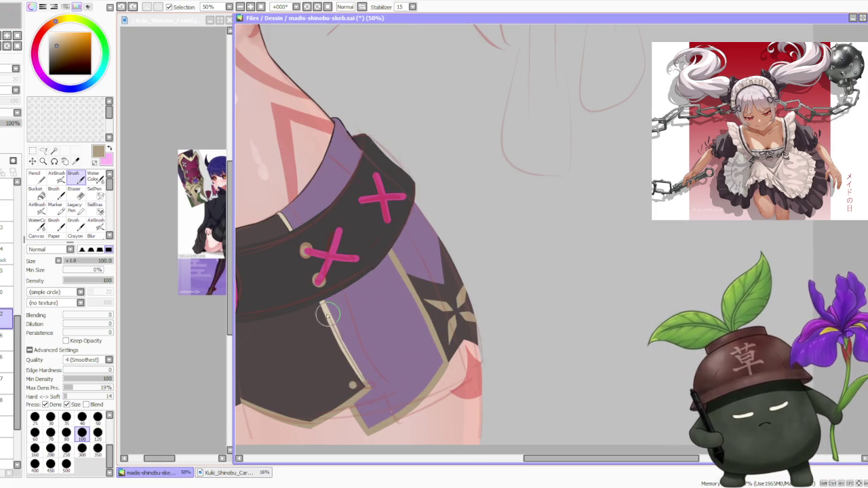
{"action": "key", "text": "ctrl+z"}
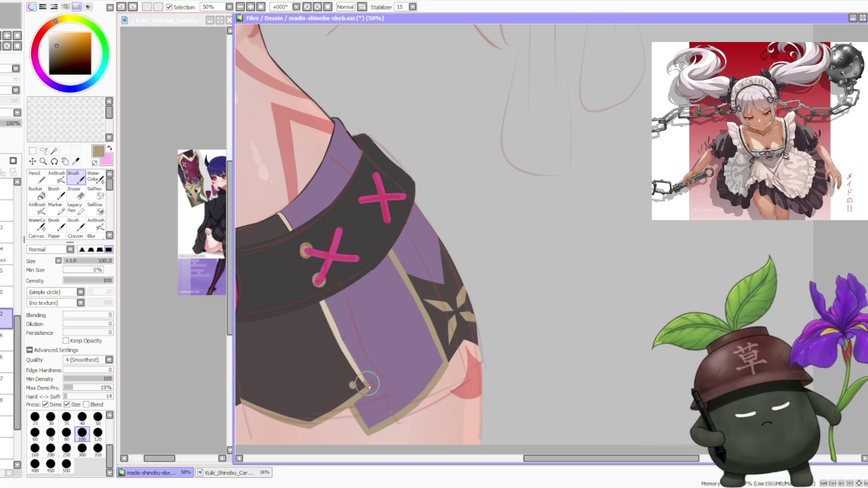
{"action": "left_click_drag", "start_coordinate": [363, 383], "coordinate": [328, 325]}
{"action": "key", "text": "ctrl+z"}
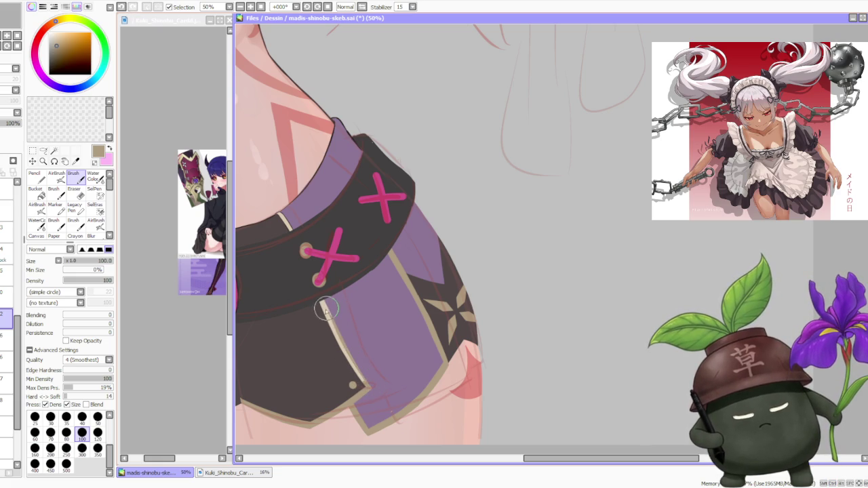
{"action": "scroll", "coordinate": [319, 302], "scroll_direction": "down", "scroll_amount": 2}
{"action": "scroll", "coordinate": [326, 290], "scroll_direction": "up", "scroll_amount": 3}
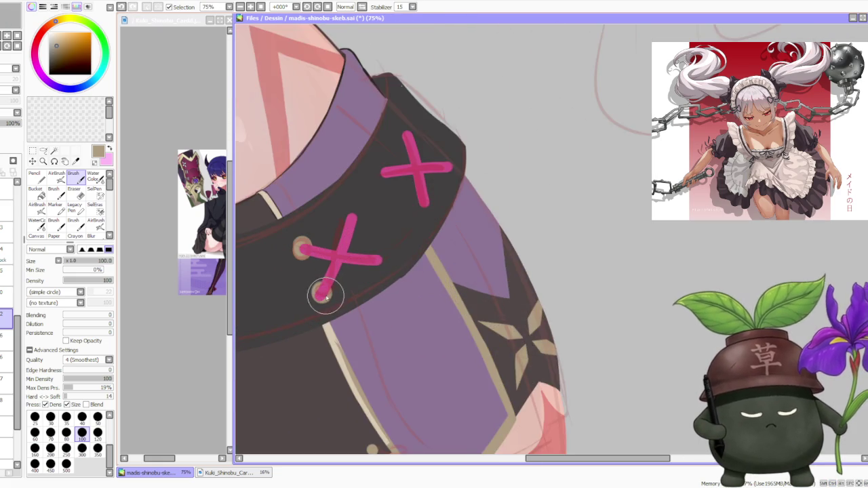
{"action": "scroll", "coordinate": [326, 296], "scroll_direction": "down", "scroll_amount": 1}
{"action": "scroll", "coordinate": [291, 234], "scroll_direction": "up", "scroll_amount": 1}
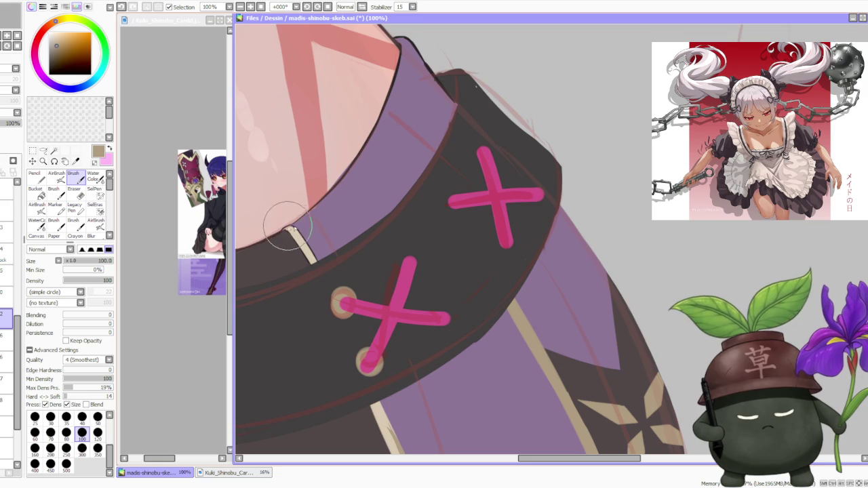
{"action": "scroll", "coordinate": [306, 221], "scroll_direction": "down", "scroll_amount": 2}
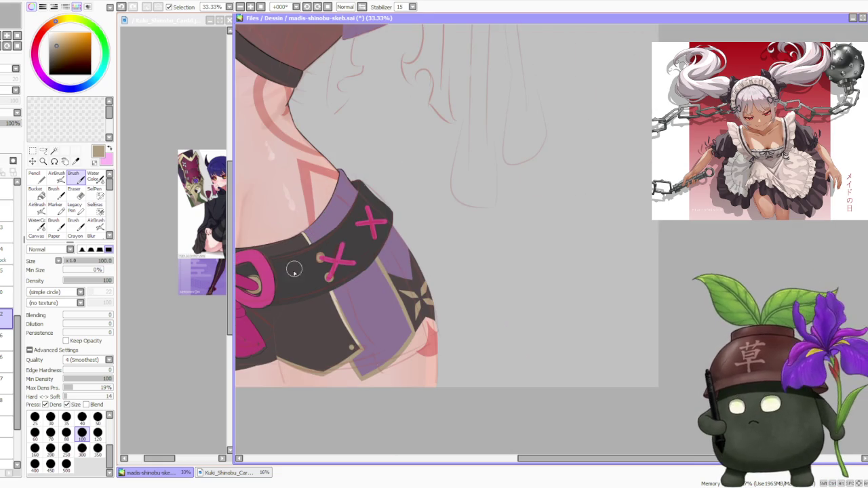
{"action": "scroll", "coordinate": [344, 333], "scroll_direction": "up", "scroll_amount": 3}
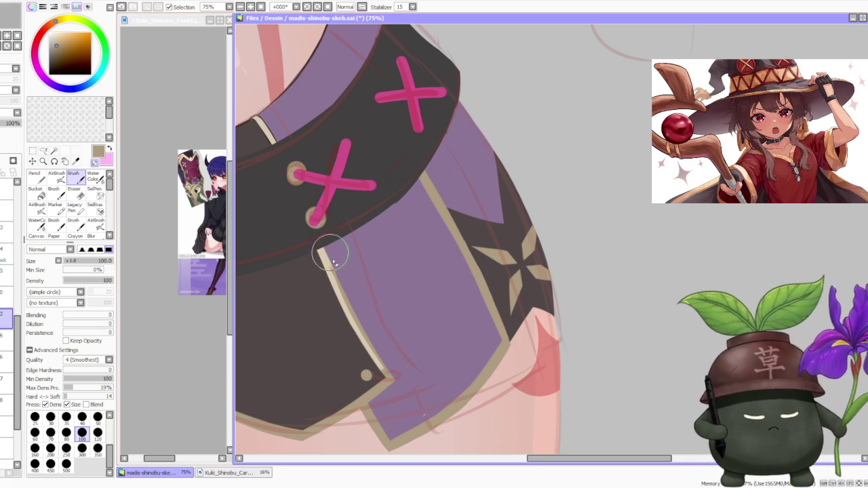
Zoom in on the shorts' lower edge and tilt the canvas diagonally for drawing.
{"action": "scroll", "coordinate": [332, 258], "scroll_direction": "down", "scroll_amount": 2}
{"action": "scroll", "coordinate": [339, 285], "scroll_direction": "up", "scroll_amount": 2}
{"action": "scroll", "coordinate": [343, 293], "scroll_direction": "down", "scroll_amount": 2}
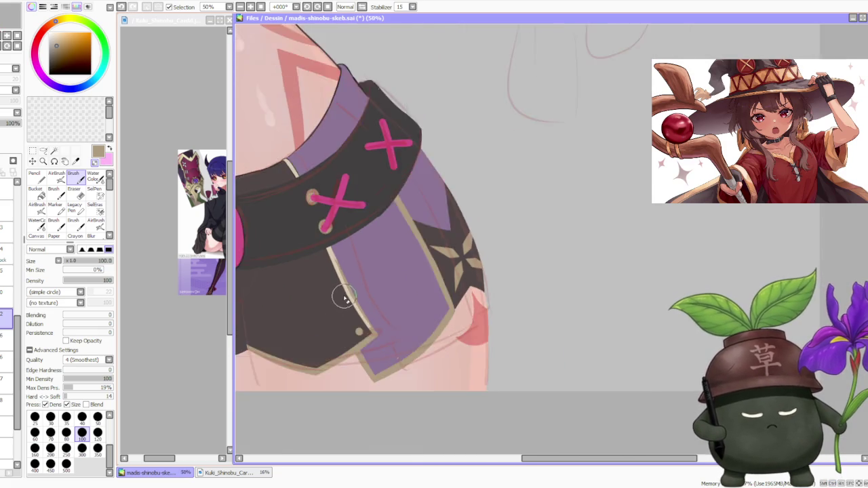
{"action": "scroll", "coordinate": [339, 290], "scroll_direction": "down", "scroll_amount": 2}
{"action": "scroll", "coordinate": [332, 287], "scroll_direction": "down", "scroll_amount": 1}
{"action": "scroll", "coordinate": [298, 306], "scroll_direction": "up", "scroll_amount": 2}
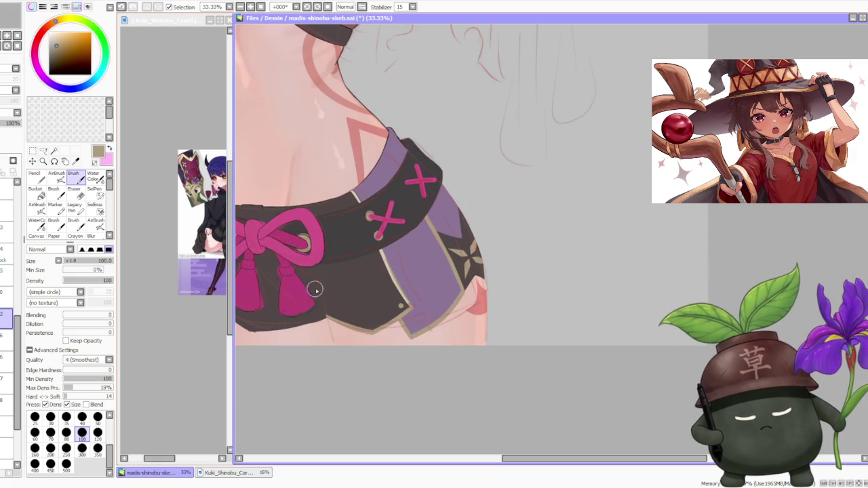
{"action": "scroll", "coordinate": [312, 290], "scroll_direction": "down", "scroll_amount": 2}
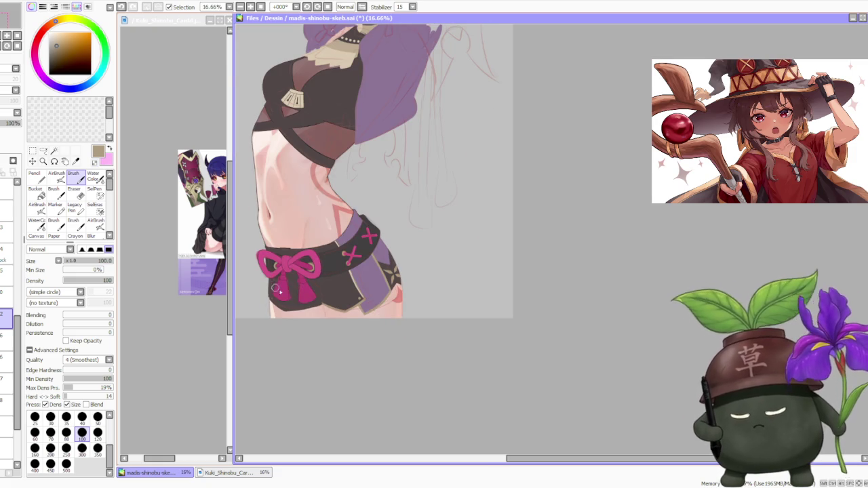
{"action": "scroll", "coordinate": [272, 286], "scroll_direction": "up", "scroll_amount": 3}
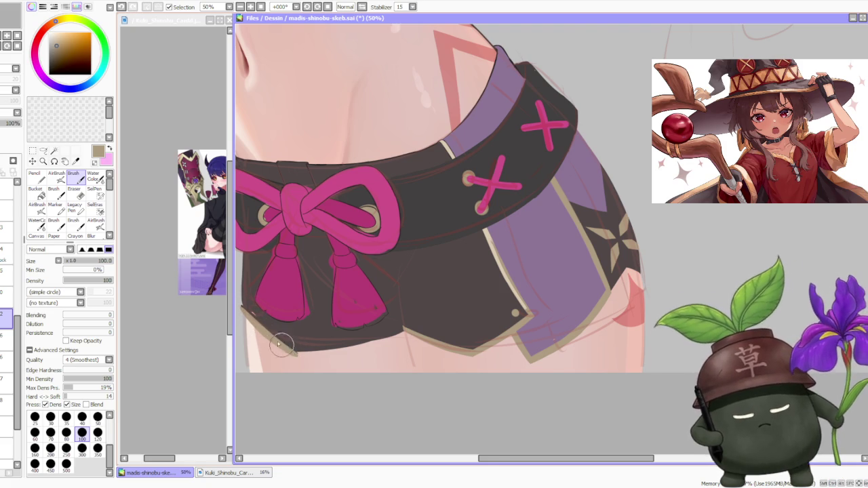
{"action": "scroll", "coordinate": [285, 346], "scroll_direction": "up", "scroll_amount": 1}
{"action": "scroll", "coordinate": [271, 336], "scroll_direction": "up", "scroll_amount": 1}
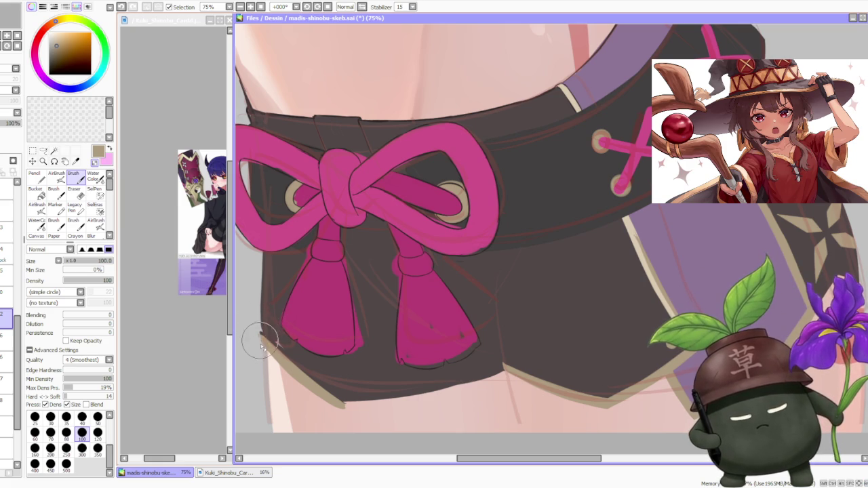
{"action": "scroll", "coordinate": [258, 319], "scroll_direction": "down", "scroll_amount": 5}
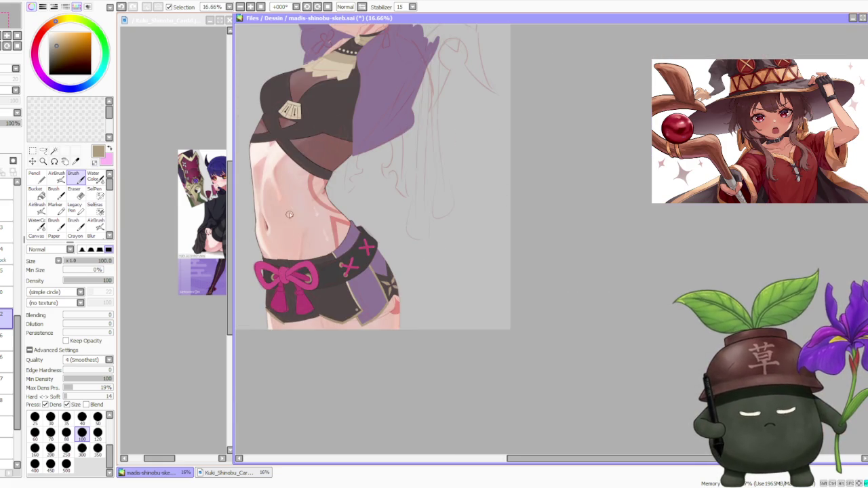
{"action": "scroll", "coordinate": [397, 117], "scroll_direction": "down", "scroll_amount": 1}
{"action": "key", "text": "Delete"}
{"action": "key", "text": "Delete"}
{"action": "key", "text": "Delete"}
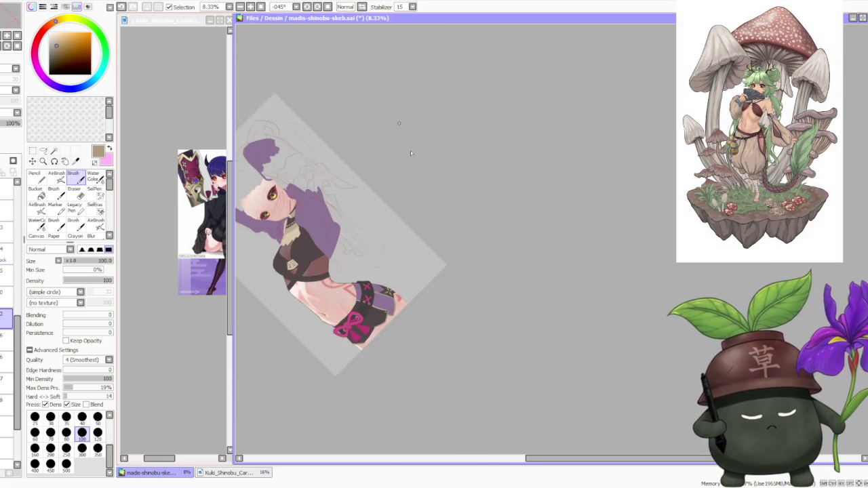
{"action": "scroll", "coordinate": [383, 303], "scroll_direction": "up", "scroll_amount": 2}
{"action": "scroll", "coordinate": [383, 304], "scroll_direction": "up", "scroll_amount": 2}
{"action": "scroll", "coordinate": [383, 304], "scroll_direction": "up", "scroll_amount": 1}
Retrace the beige hem trim and bottom-edge outline, then turn the canvas upright.
{"action": "mouse_move", "coordinate": [383, 303]}
{"action": "left_mouse_down"}
{"action": "mouse_move", "coordinate": [320, 388]}
{"action": "mouse_move", "coordinate": [378, 291]}
{"action": "mouse_move", "coordinate": [316, 389]}
{"action": "mouse_move", "coordinate": [381, 298]}
{"action": "left_mouse_up"}
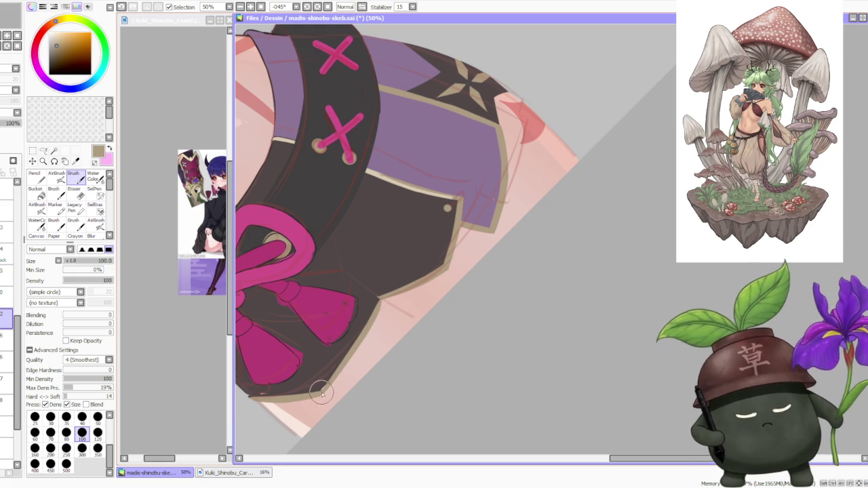
{"action": "mouse_move", "coordinate": [324, 396]}
{"action": "left_mouse_down"}
{"action": "mouse_move", "coordinate": [347, 378]}
{"action": "mouse_move", "coordinate": [326, 391]}
{"action": "left_mouse_up"}
{"action": "scroll", "coordinate": [320, 382], "scroll_direction": "up", "scroll_amount": 2}
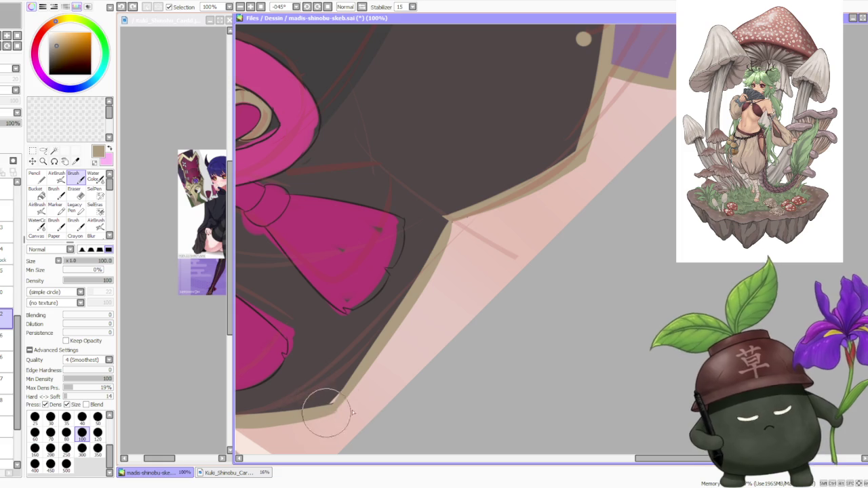
{"action": "left_click_drag", "start_coordinate": [320, 407], "coordinate": [339, 407]}
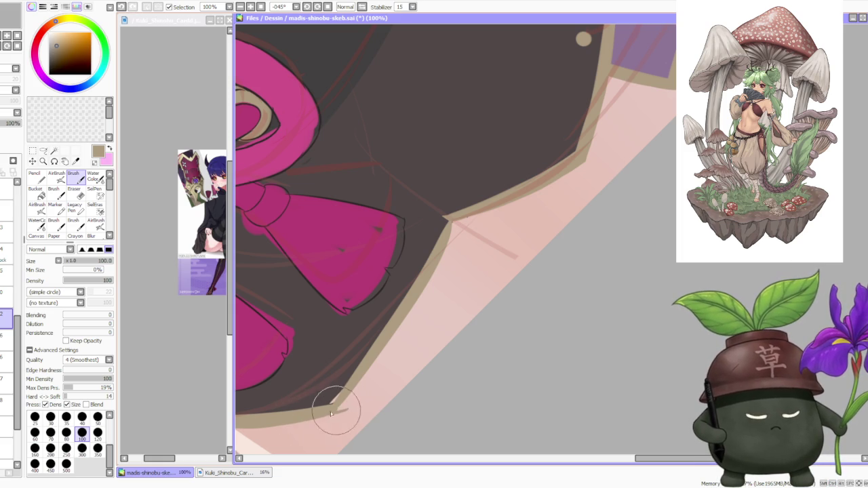
{"action": "scroll", "coordinate": [287, 367], "scroll_direction": "down", "scroll_amount": 2}
{"action": "scroll", "coordinate": [313, 382], "scroll_direction": "up", "scroll_amount": 2}
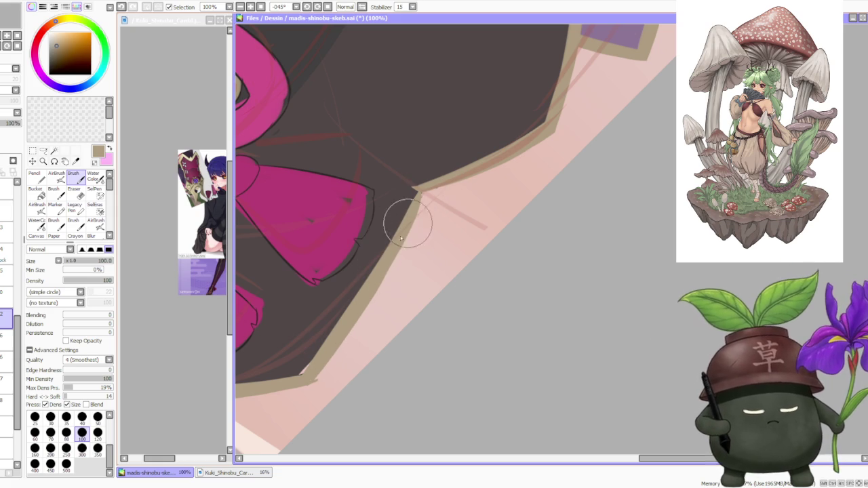
{"action": "scroll", "coordinate": [412, 220], "scroll_direction": "down", "scroll_amount": 3}
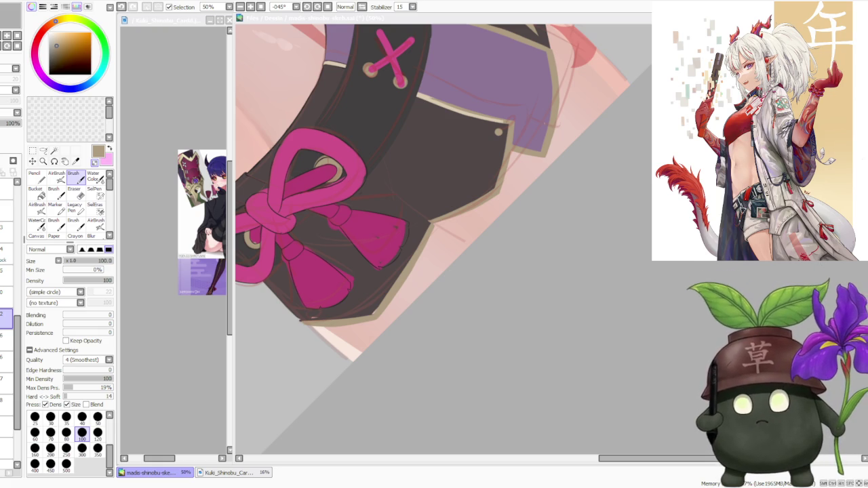
{"action": "scroll", "coordinate": [345, 333], "scroll_direction": "down", "scroll_amount": 4}
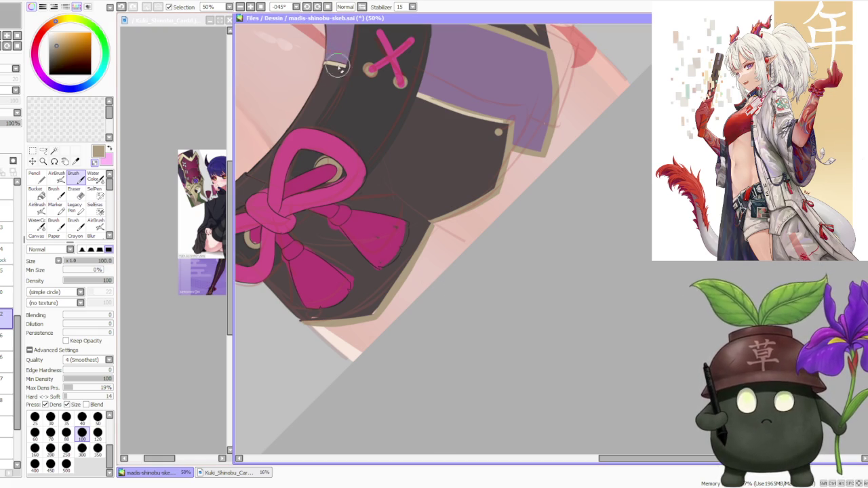
{"action": "key", "text": "Home"}
{"action": "scroll", "coordinate": [345, 333], "scroll_direction": "down", "scroll_amount": 1}
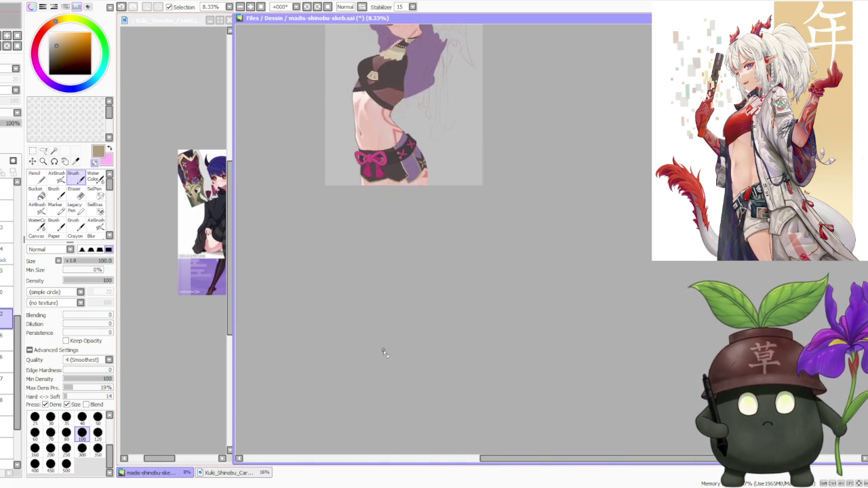
Zoom out over the upright figure, then switch to the browser playing 'Become Your Heart'.
{"action": "scroll", "coordinate": [408, 140], "scroll_direction": "down", "scroll_amount": 1}
{"action": "scroll", "coordinate": [408, 140], "scroll_direction": "up", "scroll_amount": 2}
{"action": "scroll", "coordinate": [354, 60], "scroll_direction": "down", "scroll_amount": 1}
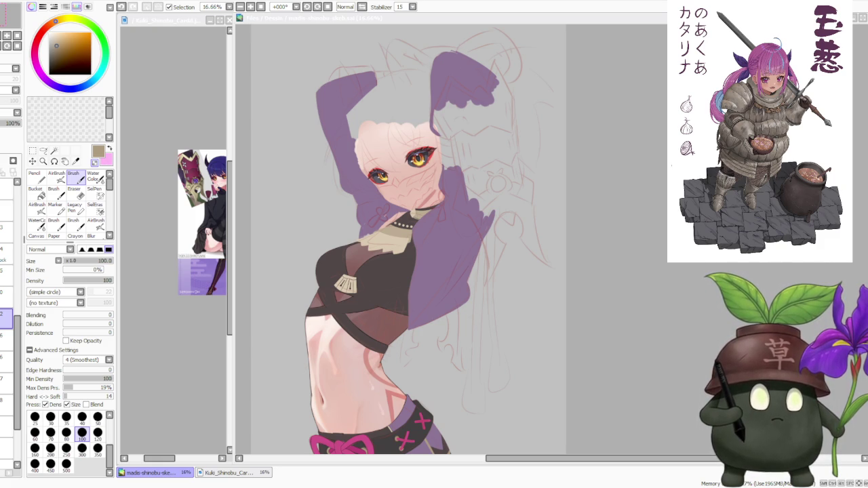
{"action": "key", "text": "alt+Tab"}
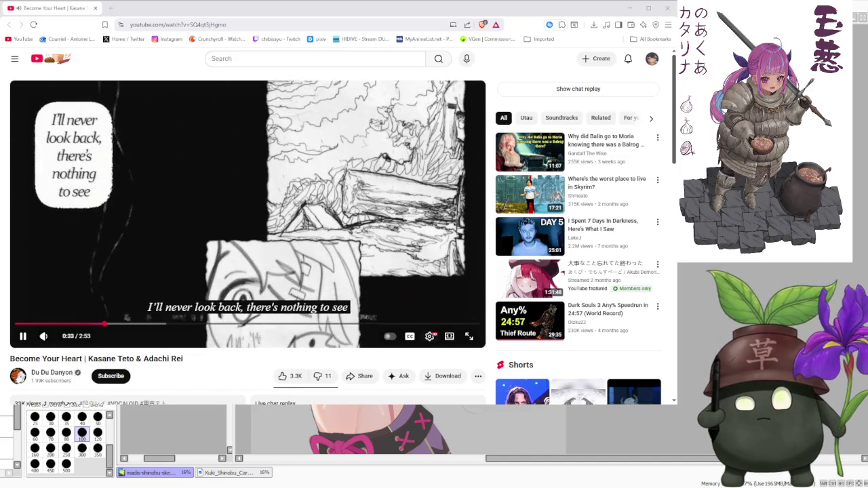
Toggle full-screen on the 'Become Your Heart' YouTube player.
{"action": "left_click", "coordinate": [472, 337]}
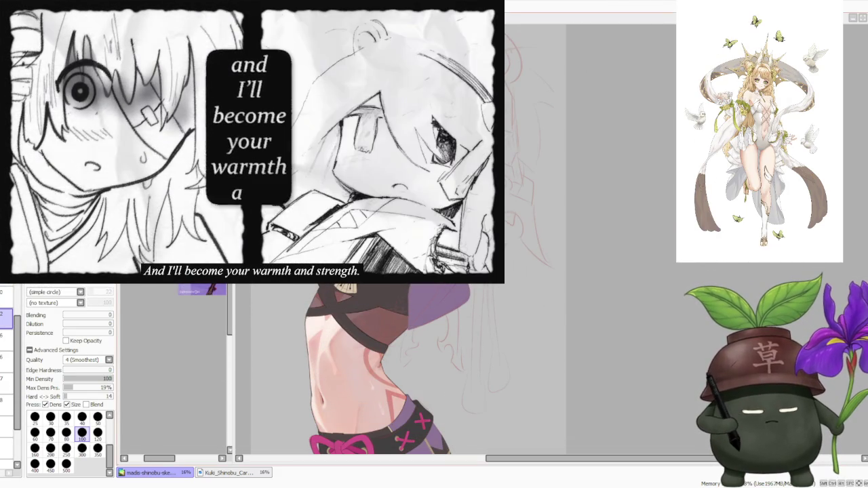
Zoom in and out around the shorts' lower edge beneath the pink tassels to inspect it.
{"action": "scroll", "coordinate": [429, 392], "scroll_direction": "down", "scroll_amount": 3}
{"action": "scroll", "coordinate": [430, 392], "scroll_direction": "down", "scroll_amount": 1}
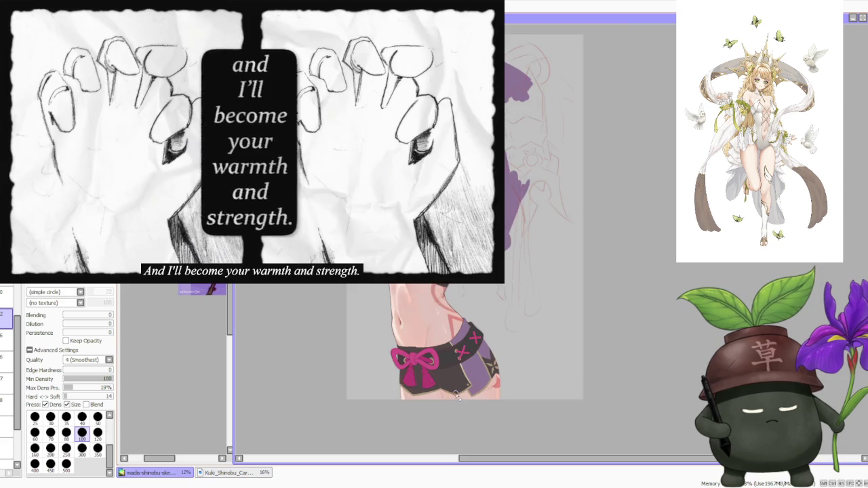
{"action": "scroll", "coordinate": [458, 395], "scroll_direction": "down", "scroll_amount": 1}
{"action": "scroll", "coordinate": [466, 356], "scroll_direction": "down", "scroll_amount": 1}
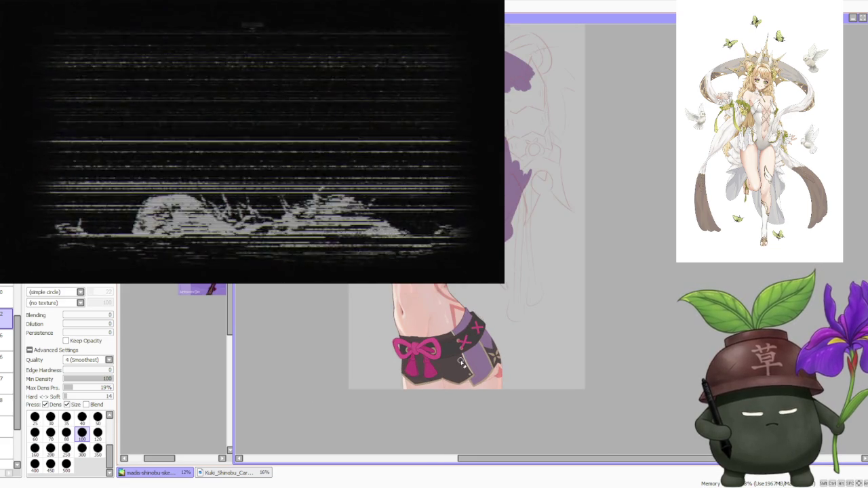
{"action": "scroll", "coordinate": [461, 362], "scroll_direction": "up", "scroll_amount": 1}
{"action": "scroll", "coordinate": [454, 365], "scroll_direction": "up", "scroll_amount": 1}
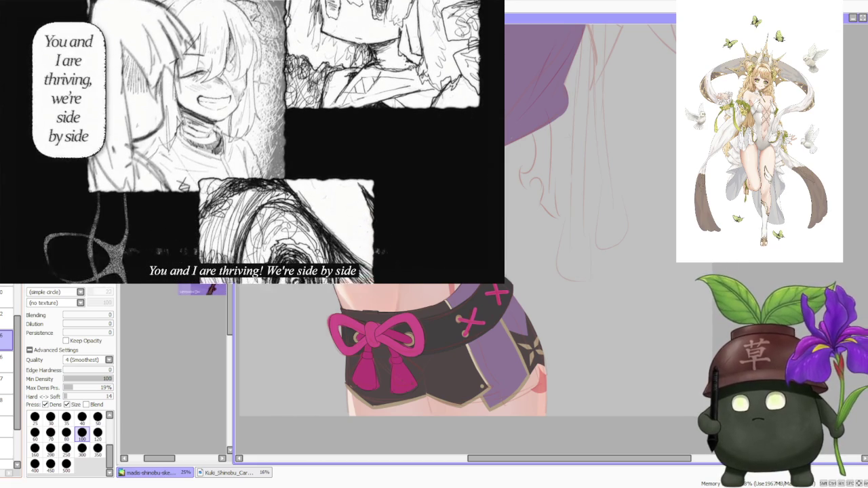
{"action": "scroll", "coordinate": [446, 372], "scroll_direction": "up", "scroll_amount": 1}
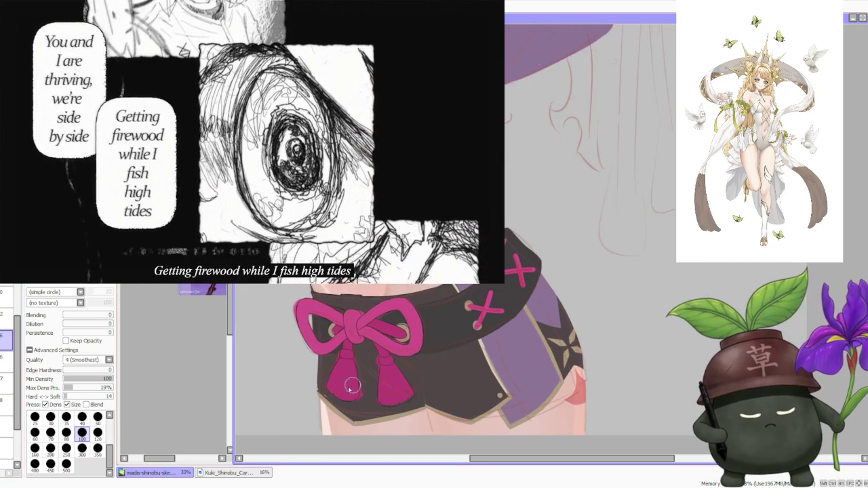
{"action": "scroll", "coordinate": [407, 407], "scroll_direction": "up", "scroll_amount": 1}
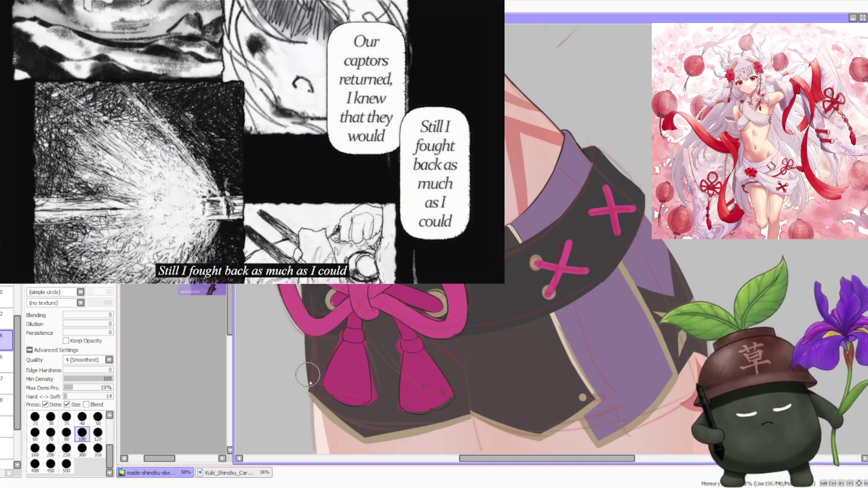
{"action": "scroll", "coordinate": [307, 324], "scroll_direction": "up", "scroll_amount": 1}
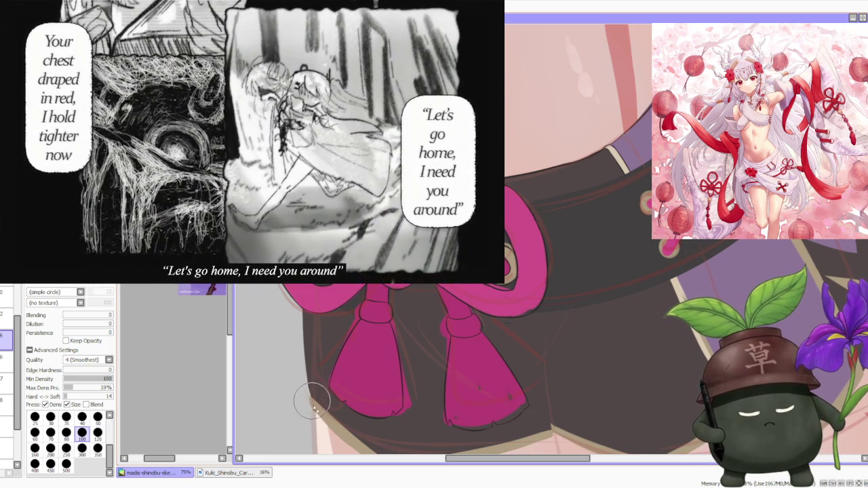
{"action": "scroll", "coordinate": [314, 375], "scroll_direction": "down", "scroll_amount": 3}
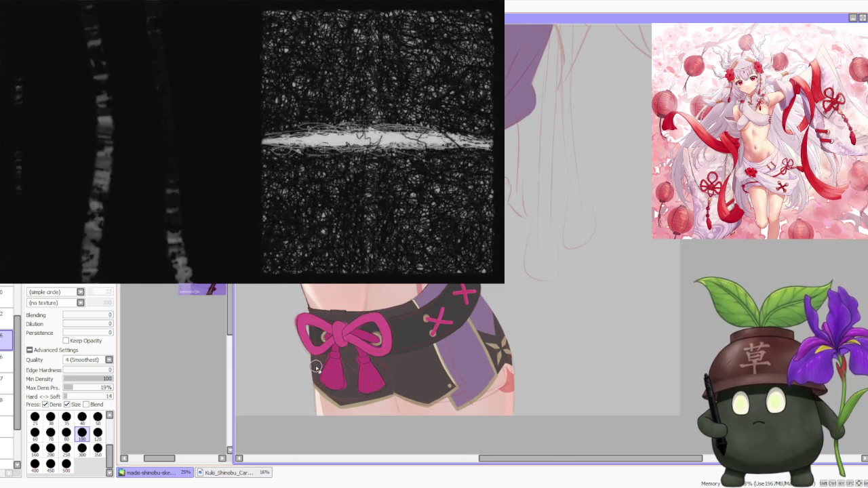
{"action": "scroll", "coordinate": [313, 378], "scroll_direction": "up", "scroll_amount": 3}
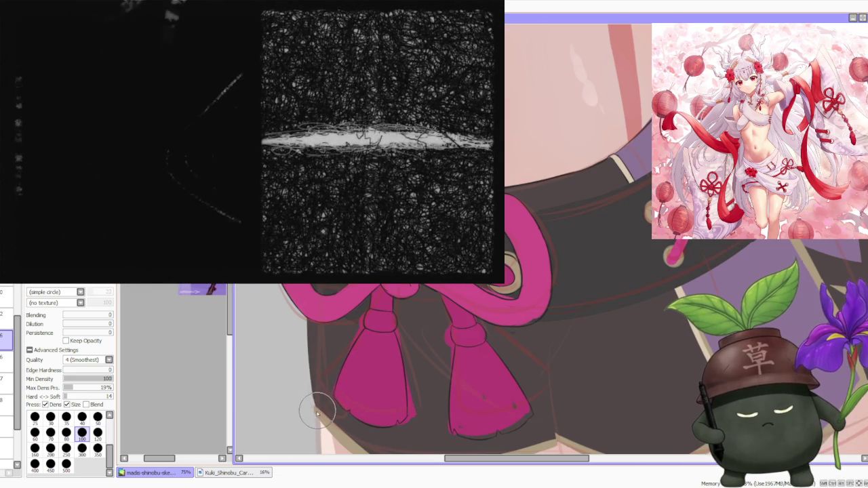
{"action": "scroll", "coordinate": [310, 372], "scroll_direction": "down", "scroll_amount": 3}
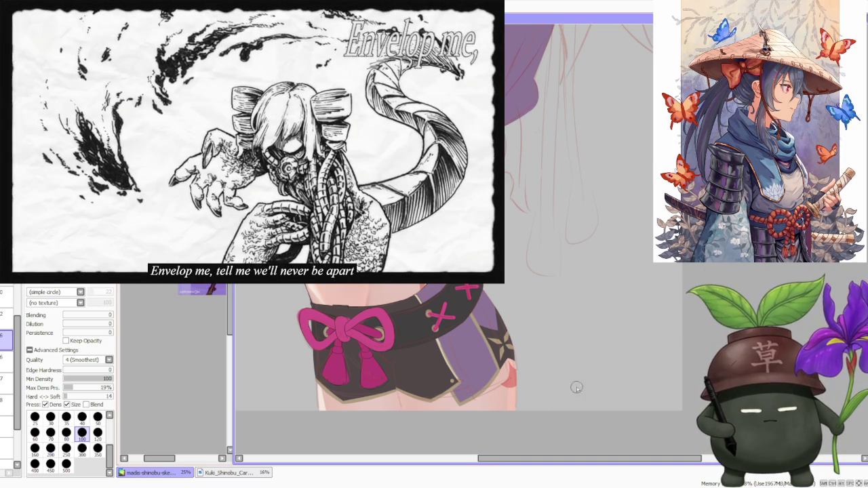
{"action": "scroll", "coordinate": [574, 380], "scroll_direction": "down", "scroll_amount": 3}
{"action": "scroll", "coordinate": [574, 368], "scroll_direction": "up", "scroll_amount": 1}
{"action": "scroll", "coordinate": [583, 367], "scroll_direction": "up", "scroll_amount": 1}
{"action": "scroll", "coordinate": [585, 364], "scroll_direction": "up", "scroll_amount": 1}
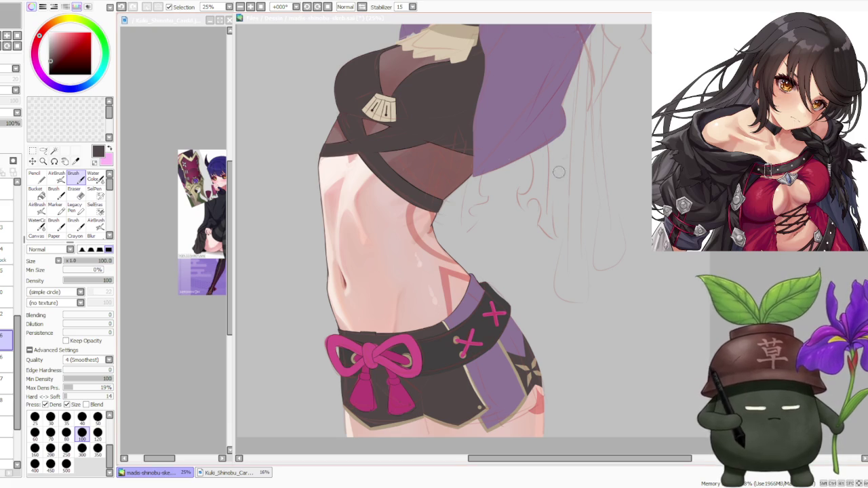
Hide and reshow the beige outline and shading layer, then switch to the Lasso tool.
{"action": "scroll", "coordinate": [511, 306], "scroll_direction": "down", "scroll_amount": 2}
{"action": "scroll", "coordinate": [510, 306], "scroll_direction": "up", "scroll_amount": 1}
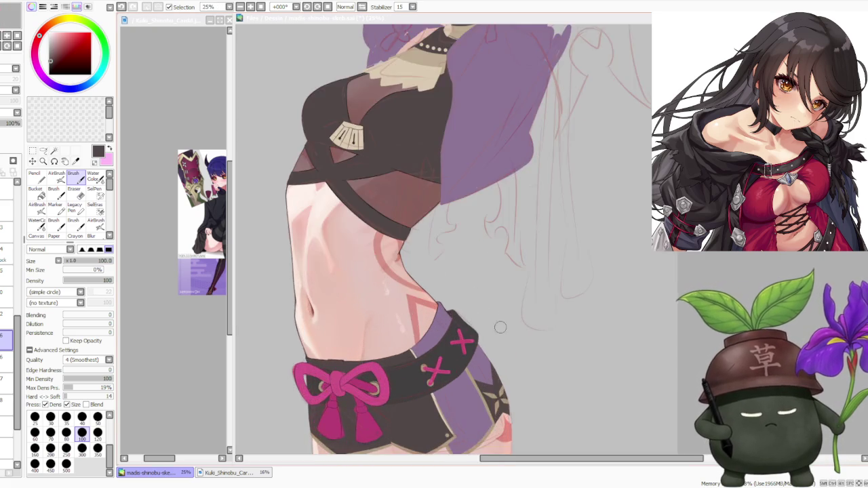
{"action": "scroll", "coordinate": [457, 414], "scroll_direction": "up", "scroll_amount": 2}
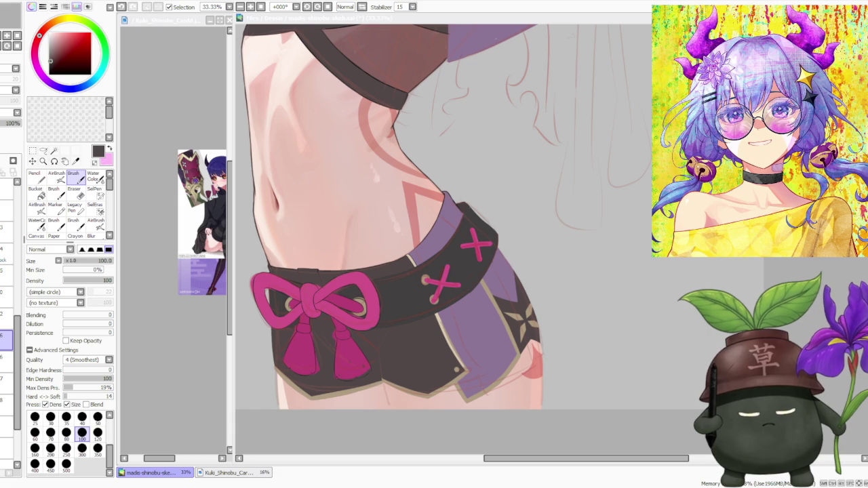
{"action": "scroll", "coordinate": [472, 243], "scroll_direction": "down", "scroll_amount": 3}
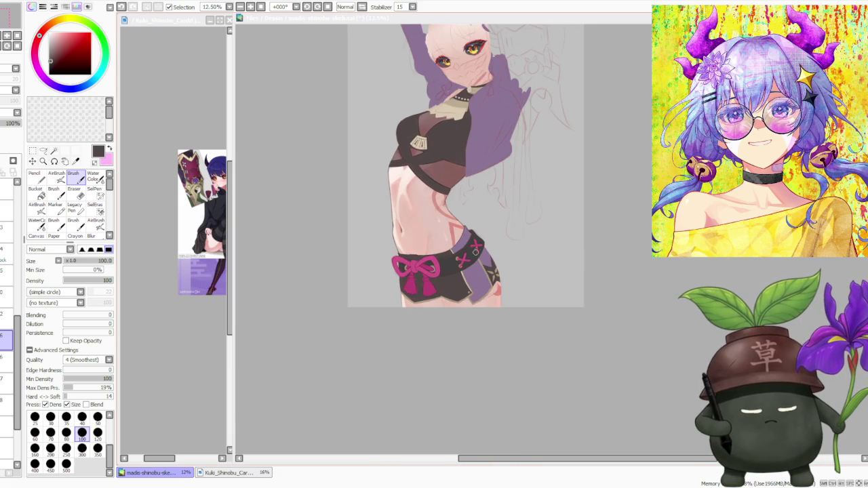
{"action": "scroll", "coordinate": [484, 280], "scroll_direction": "up", "scroll_amount": 3}
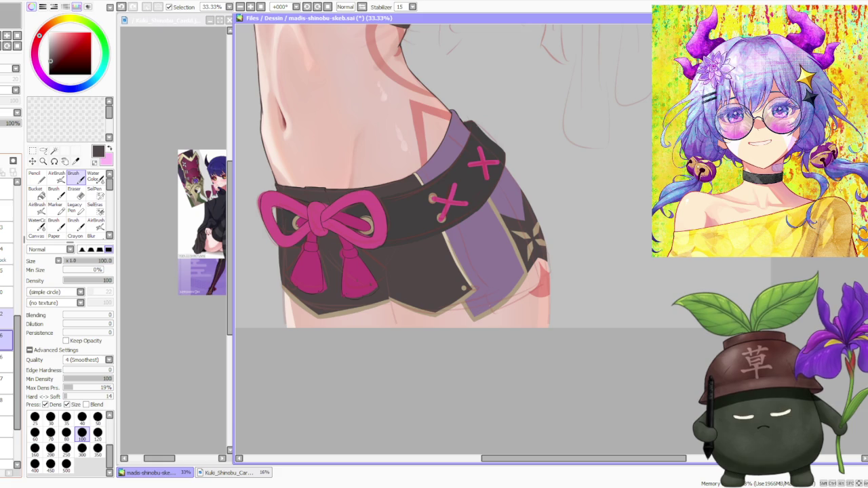
{"action": "left_click", "coordinate": [5, 319]}
{"action": "left_click", "coordinate": [5, 319]}
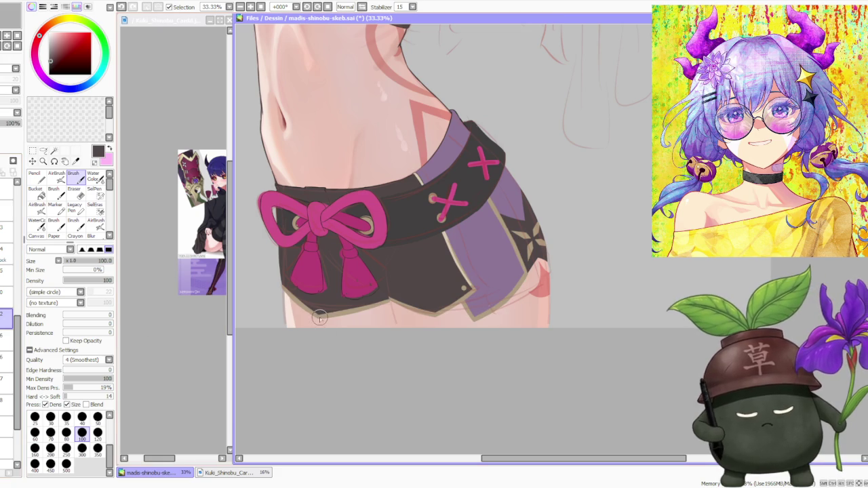
{"action": "left_click", "coordinate": [47, 151]}
{"action": "scroll", "coordinate": [386, 298], "scroll_direction": "down", "scroll_amount": 2}
{"action": "scroll", "coordinate": [385, 299], "scroll_direction": "up", "scroll_amount": 1}
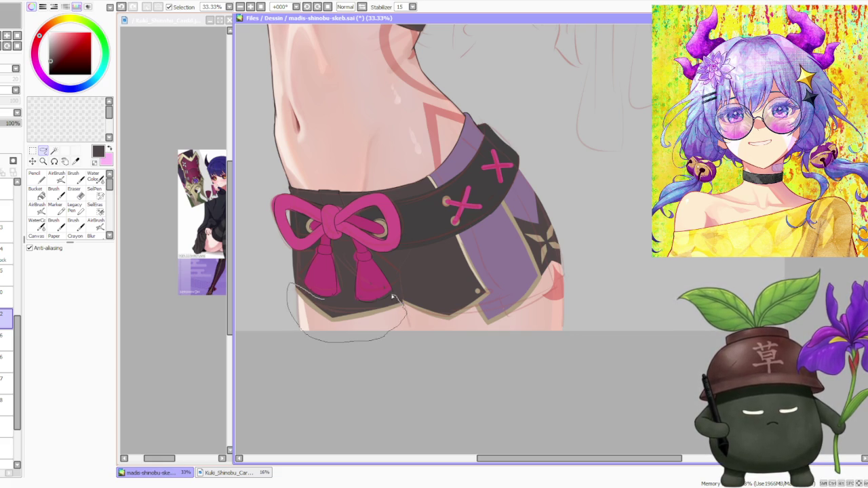
Lasso the shorts' lower-left hem and Free Deform its bottom edge slightly, then apply.
{"action": "left_click_drag", "start_coordinate": [394, 298], "coordinate": [395, 297]}
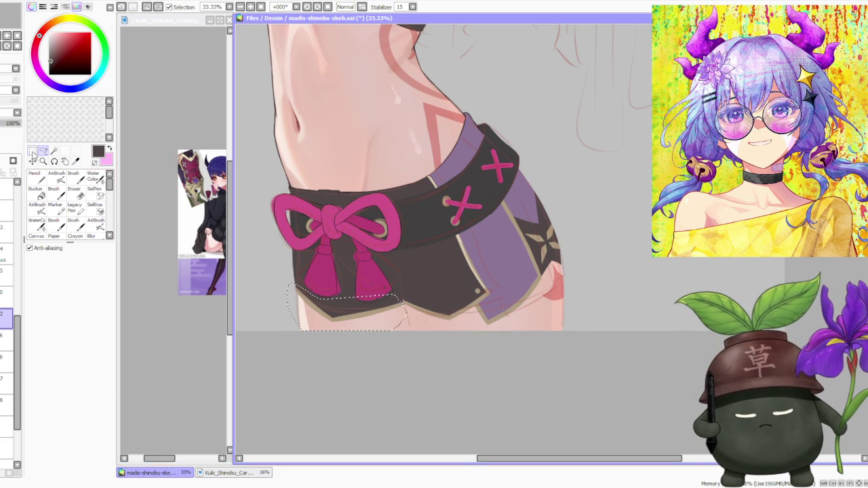
{"action": "key", "text": "ctrl+t"}
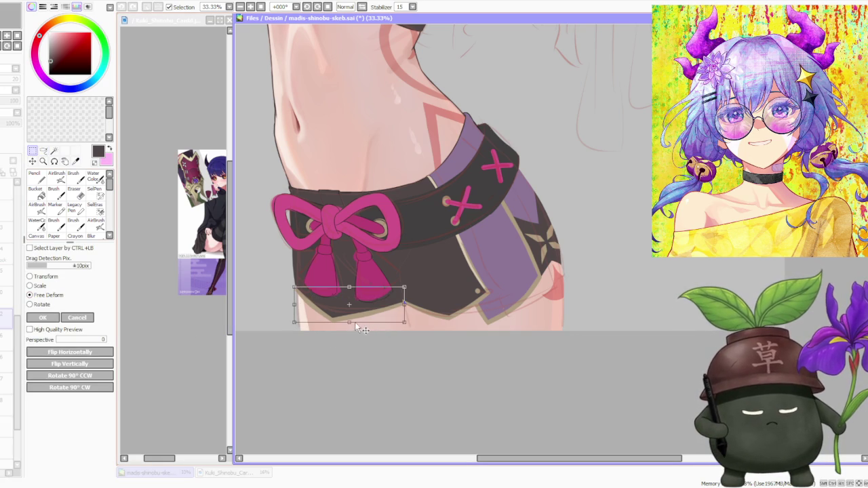
{"action": "left_click_drag", "start_coordinate": [348, 324], "coordinate": [345, 323]}
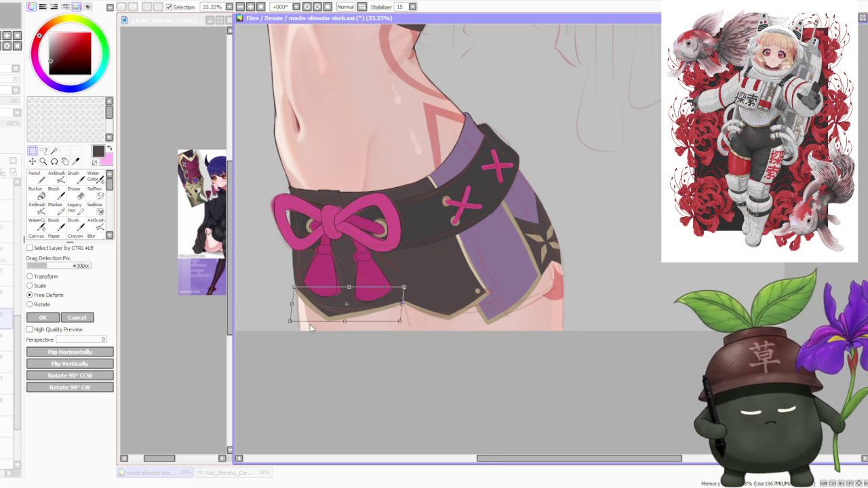
{"action": "scroll", "coordinate": [310, 323], "scroll_direction": "down", "scroll_amount": 1}
{"action": "scroll", "coordinate": [322, 326], "scroll_direction": "up", "scroll_amount": 2}
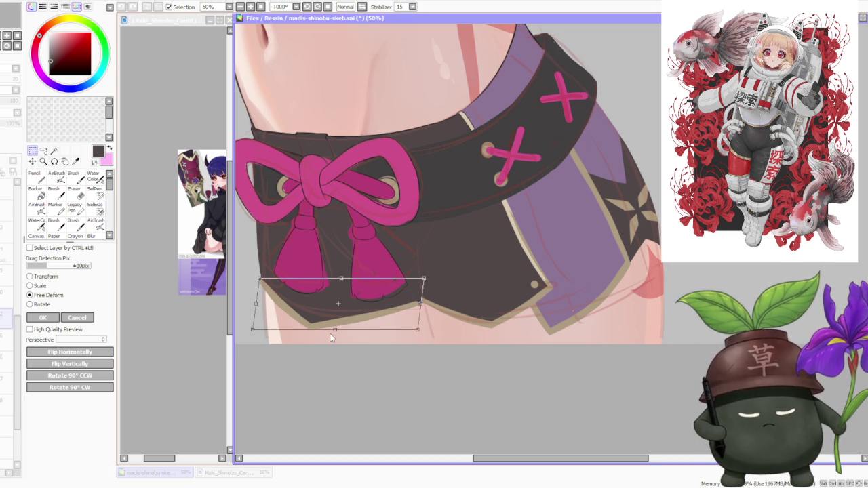
{"action": "left_click_drag", "start_coordinate": [335, 332], "coordinate": [340, 331]}
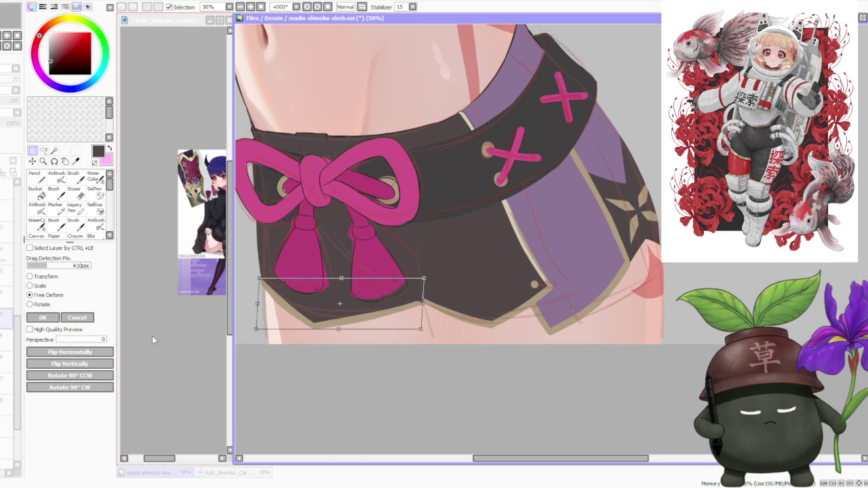
{"action": "left_click", "coordinate": [42, 317]}
{"action": "scroll", "coordinate": [422, 334], "scroll_direction": "down", "scroll_amount": 3}
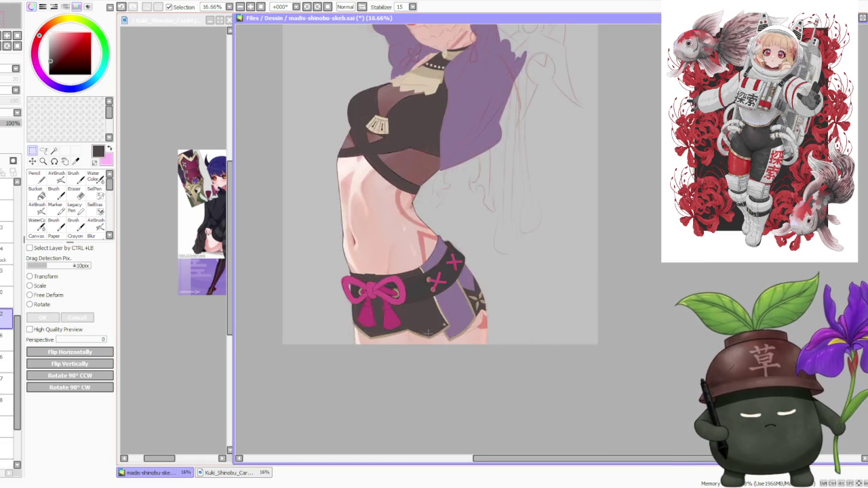
Switch back to the Brush and sample the tan trim colour from the shorts' lower edge.
{"action": "scroll", "coordinate": [422, 334], "scroll_direction": "down", "scroll_amount": 2}
{"action": "scroll", "coordinate": [415, 348], "scroll_direction": "up", "scroll_amount": 1}
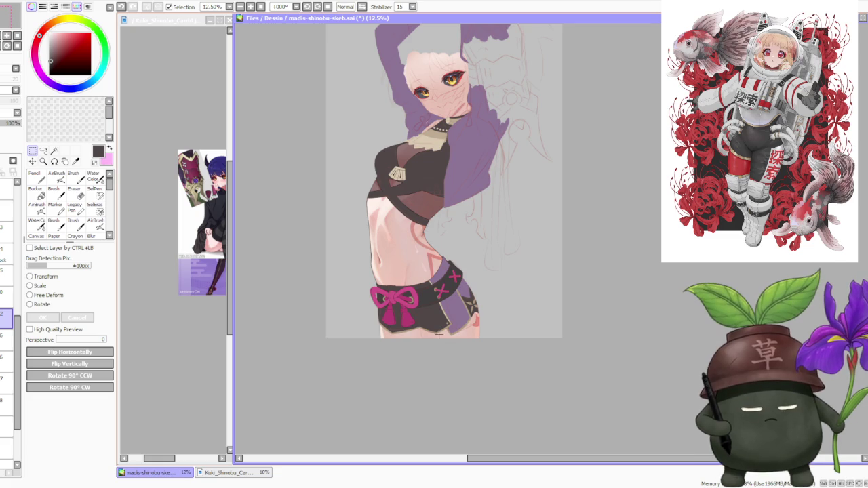
{"action": "key", "text": "b"}
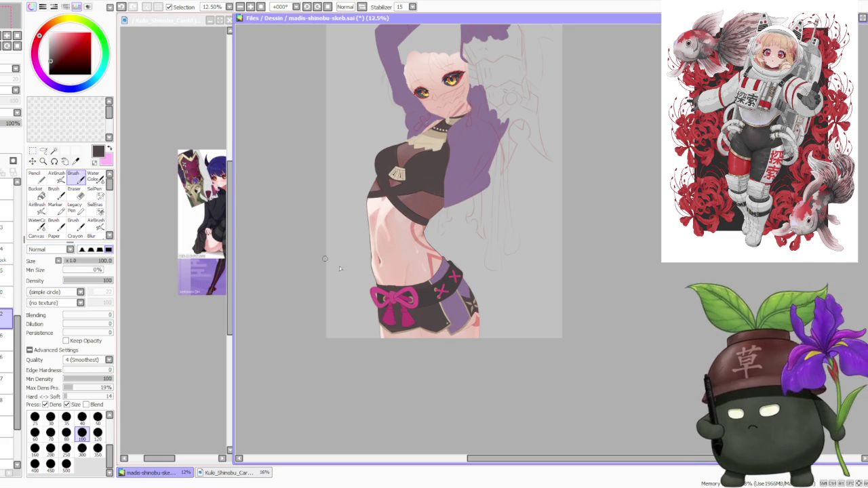
{"action": "scroll", "coordinate": [397, 315], "scroll_direction": "up", "scroll_amount": 2}
{"action": "scroll", "coordinate": [427, 301], "scroll_direction": "up", "scroll_amount": 1}
{"action": "scroll", "coordinate": [423, 314], "scroll_direction": "up", "scroll_amount": 1}
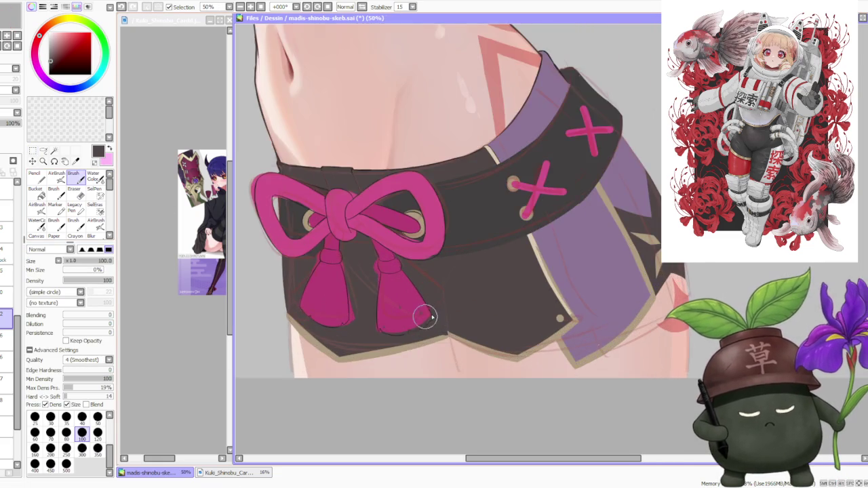
{"action": "scroll", "coordinate": [428, 325], "scroll_direction": "up", "scroll_amount": 2}
{"action": "left_click", "coordinate": [432, 346], "text": "alt"}
Tilt the canvas to angle the skirt edge and paint the tan trim beside the tassels.
{"action": "scroll", "coordinate": [422, 304], "scroll_direction": "down", "scroll_amount": 3}
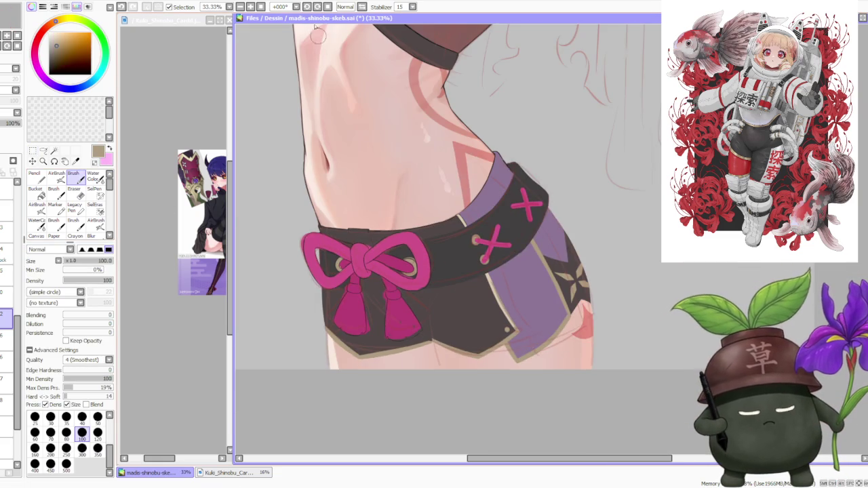
{"action": "left_click_drag", "start_coordinate": [324, 49], "coordinate": [379, 87]}
{"action": "scroll", "coordinate": [379, 88], "scroll_direction": "up", "scroll_amount": 1}
{"action": "scroll", "coordinate": [505, 349], "scroll_direction": "up", "scroll_amount": 1}
{"action": "scroll", "coordinate": [505, 349], "scroll_direction": "up", "scroll_amount": 1}
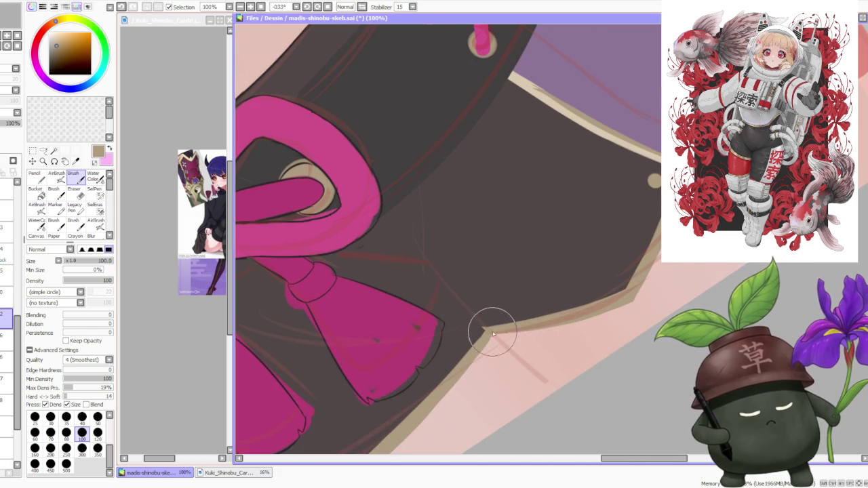
{"action": "scroll", "coordinate": [492, 333], "scroll_direction": "down", "scroll_amount": 3}
{"action": "scroll", "coordinate": [478, 298], "scroll_direction": "down", "scroll_amount": 1}
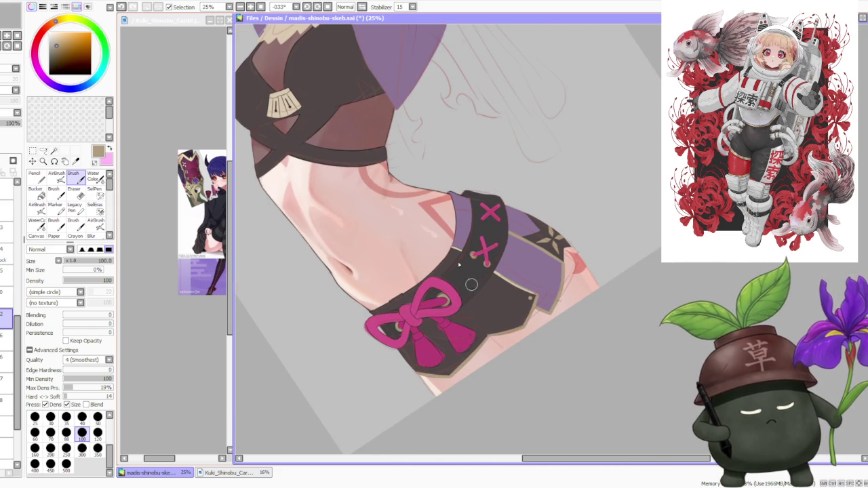
Reset the canvas rotation upright and review the crisp pointed trim corner.
{"action": "left_click", "coordinate": [317, 6]}
{"action": "scroll", "coordinate": [455, 173], "scroll_direction": "up", "scroll_amount": 1}
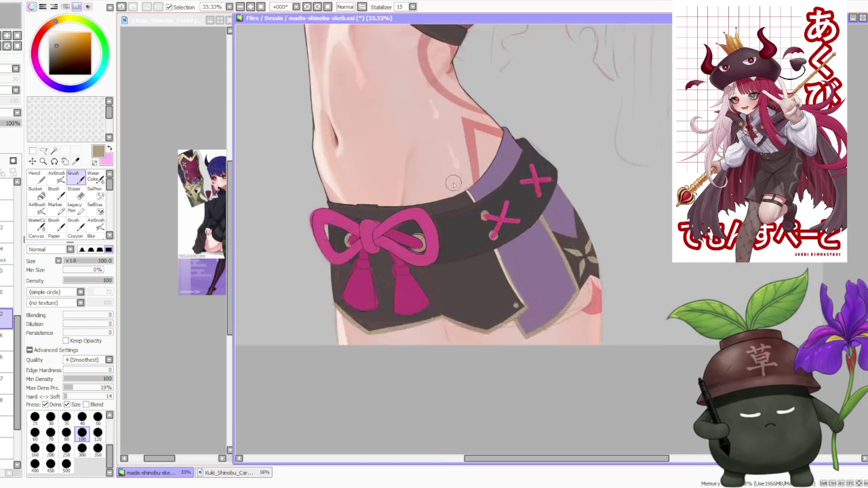
{"action": "scroll", "coordinate": [452, 182], "scroll_direction": "up", "scroll_amount": 1}
{"action": "scroll", "coordinate": [453, 184], "scroll_direction": "down", "scroll_amount": 1}
{"action": "scroll", "coordinate": [481, 221], "scroll_direction": "up", "scroll_amount": 1}
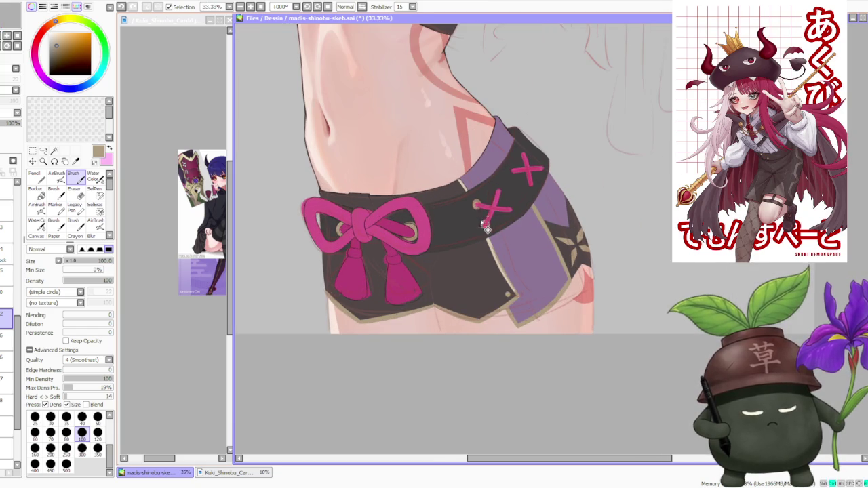
{"action": "scroll", "coordinate": [558, 180], "scroll_direction": "down", "scroll_amount": 2}
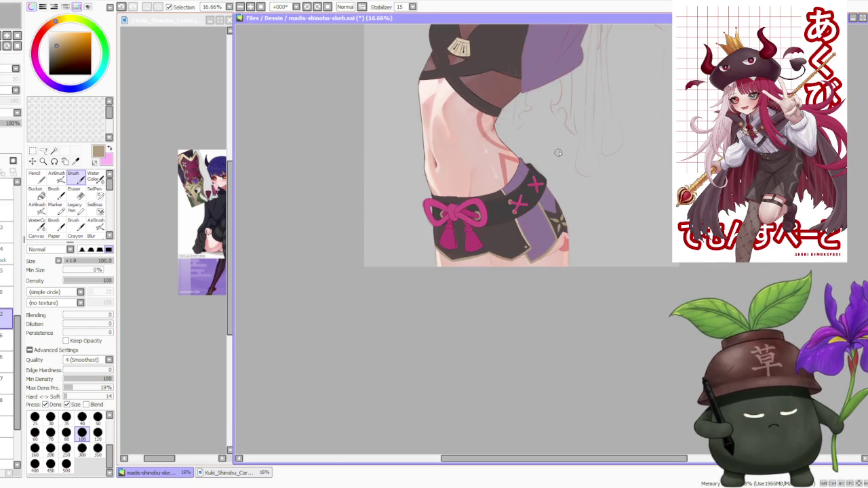
{"action": "scroll", "coordinate": [555, 149], "scroll_direction": "up", "scroll_amount": 2}
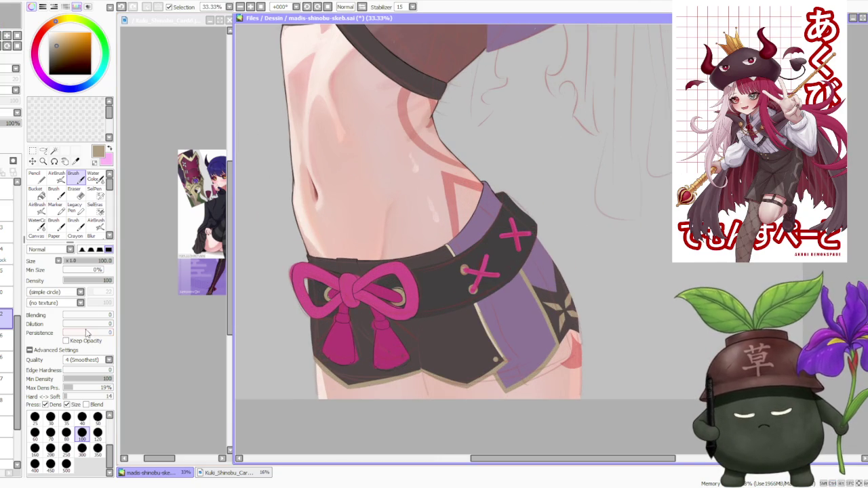
{"action": "scroll", "coordinate": [18, 252], "scroll_direction": "up", "scroll_amount": 2}
{"action": "scroll", "coordinate": [18, 252], "scroll_direction": "up", "scroll_amount": 2}
{"action": "scroll", "coordinate": [18, 253], "scroll_direction": "up", "scroll_amount": 2}
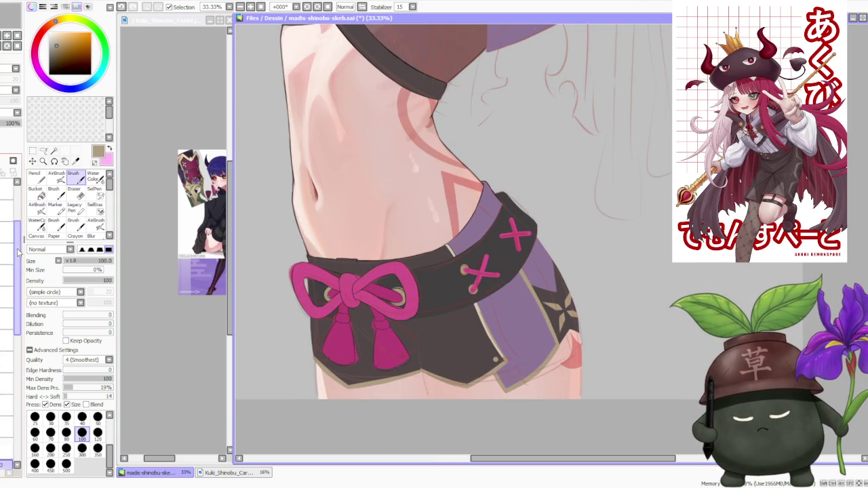
Zoom to 100% and pick the dark brown colour from the waist outline.
{"action": "scroll", "coordinate": [19, 252], "scroll_direction": "down", "scroll_amount": 2}
{"action": "scroll", "coordinate": [18, 252], "scroll_direction": "down", "scroll_amount": 2}
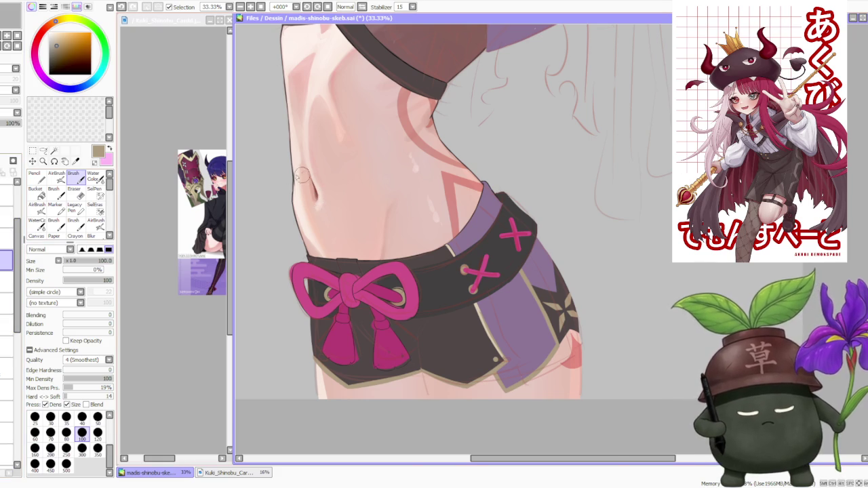
{"action": "scroll", "coordinate": [304, 177], "scroll_direction": "up", "scroll_amount": 4}
{"action": "scroll", "coordinate": [300, 180], "scroll_direction": "down", "scroll_amount": 1}
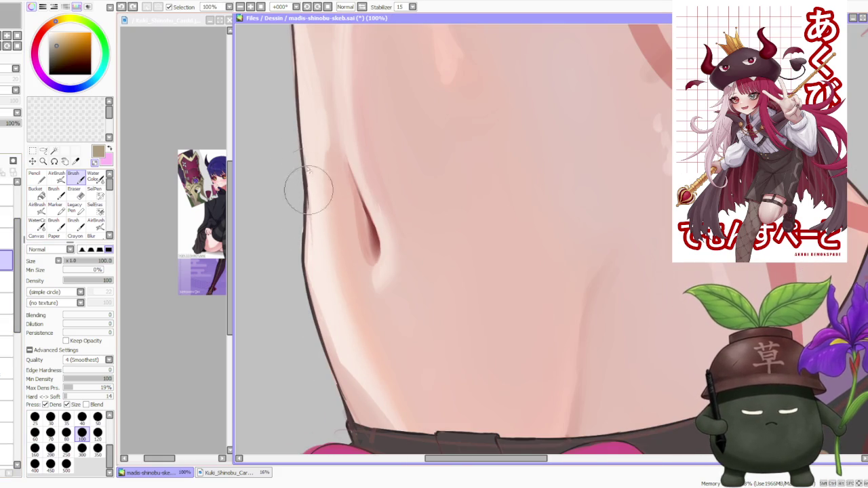
{"action": "left_click", "coordinate": [305, 203], "text": "alt"}
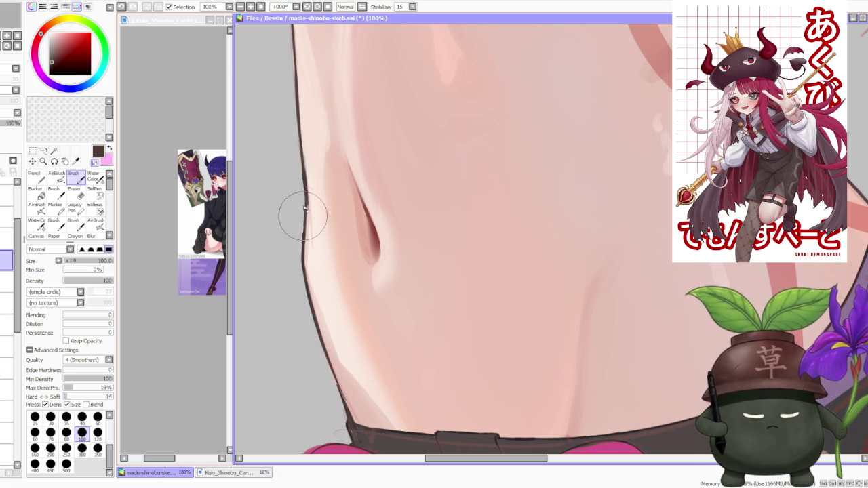
Retouch the dark contour along the waist's left side above the bow.
{"action": "scroll", "coordinate": [298, 145], "scroll_direction": "down", "scroll_amount": 5}
{"action": "scroll", "coordinate": [309, 160], "scroll_direction": "up", "scroll_amount": 2}
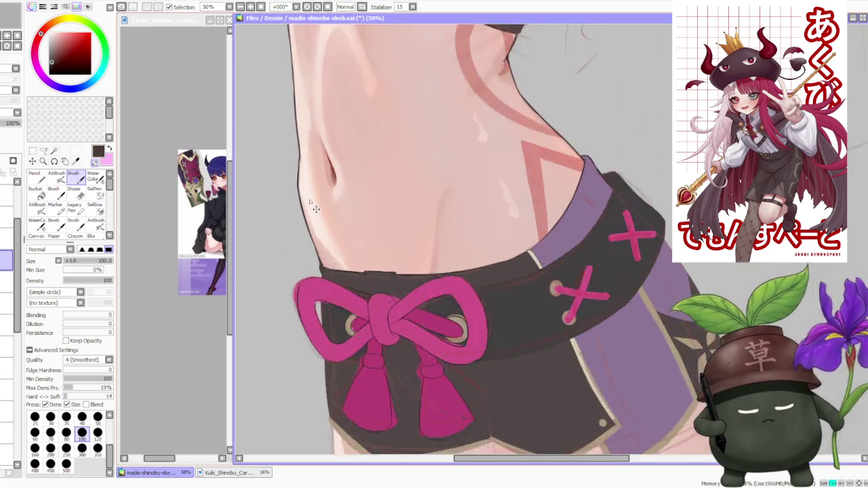
{"action": "scroll", "coordinate": [306, 222], "scroll_direction": "up", "scroll_amount": 1}
{"action": "scroll", "coordinate": [306, 223], "scroll_direction": "up", "scroll_amount": 1}
{"action": "scroll", "coordinate": [309, 245], "scroll_direction": "up", "scroll_amount": 1}
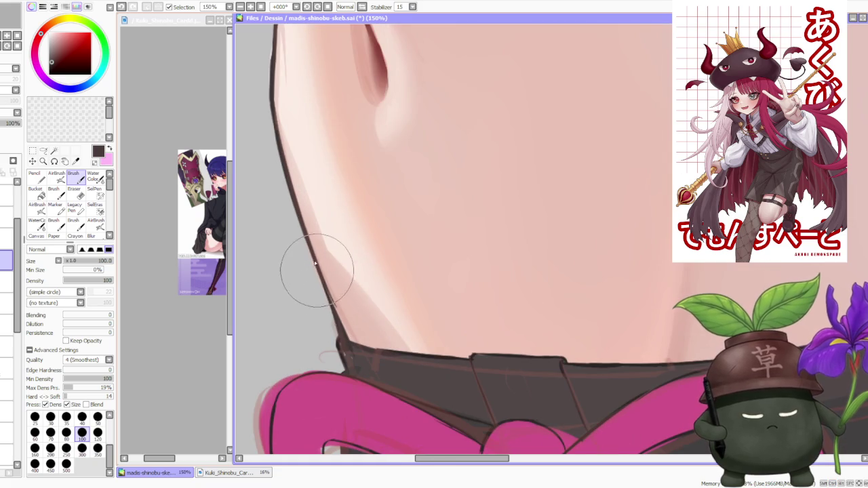
{"action": "scroll", "coordinate": [326, 302], "scroll_direction": "down", "scroll_amount": 3}
{"action": "scroll", "coordinate": [339, 258], "scroll_direction": "down", "scroll_amount": 2}
{"action": "scroll", "coordinate": [366, 220], "scroll_direction": "down", "scroll_amount": 1}
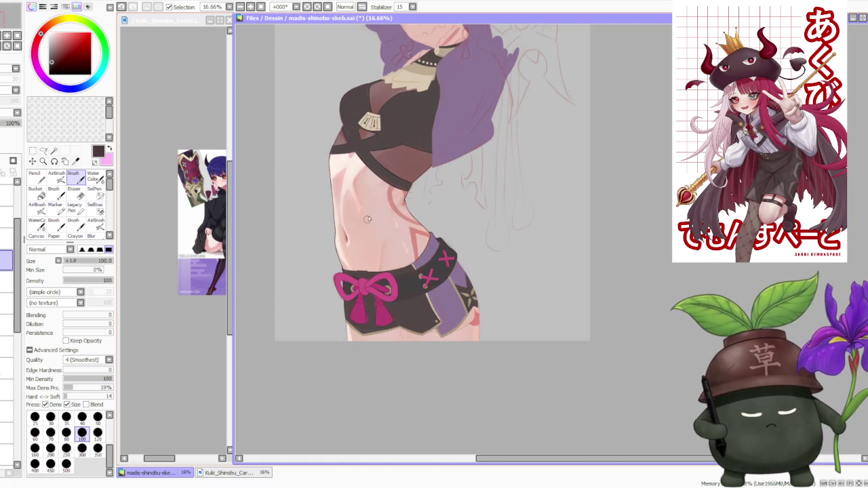
{"action": "scroll", "coordinate": [358, 230], "scroll_direction": "up", "scroll_amount": 5}
{"action": "scroll", "coordinate": [347, 173], "scroll_direction": "down", "scroll_amount": 5}
{"action": "scroll", "coordinate": [346, 175], "scroll_direction": "up", "scroll_amount": 2}
{"action": "scroll", "coordinate": [333, 178], "scroll_direction": "up", "scroll_amount": 1}
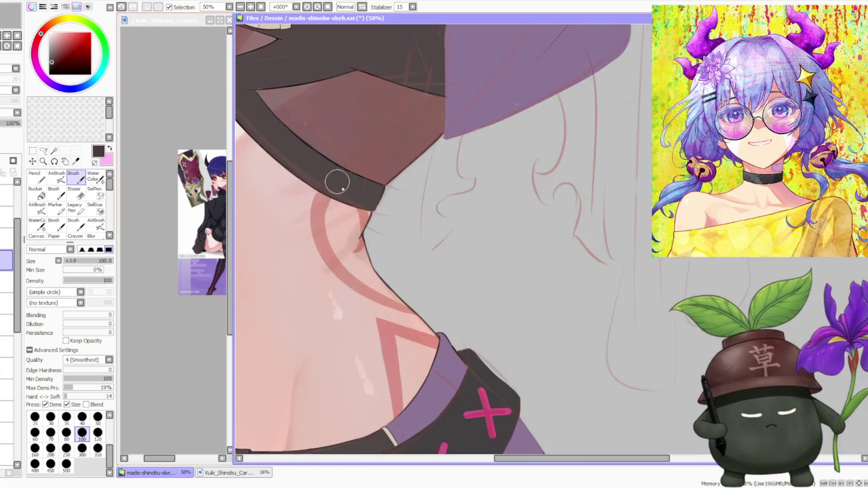
{"action": "scroll", "coordinate": [348, 195], "scroll_direction": "down", "scroll_amount": 3}
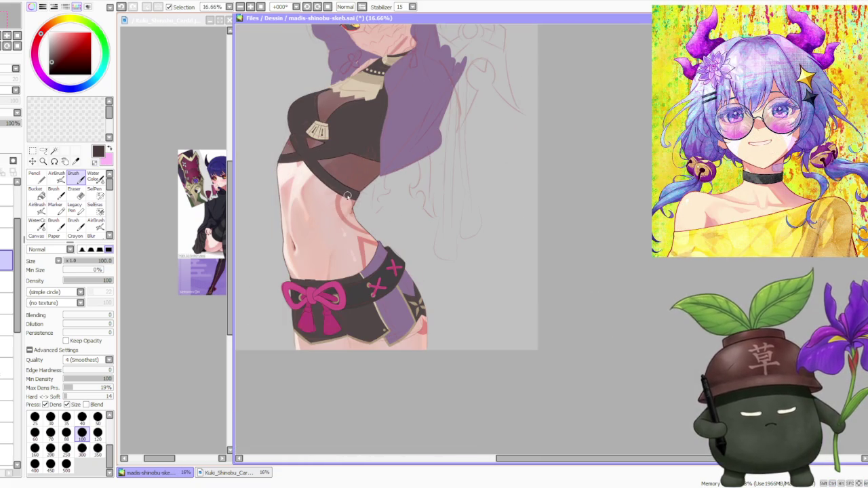
Toggle the brush size from 100 down to 50 and back to 100.
{"action": "left_click", "coordinate": [98, 418]}
{"action": "left_click", "coordinate": [82, 433]}
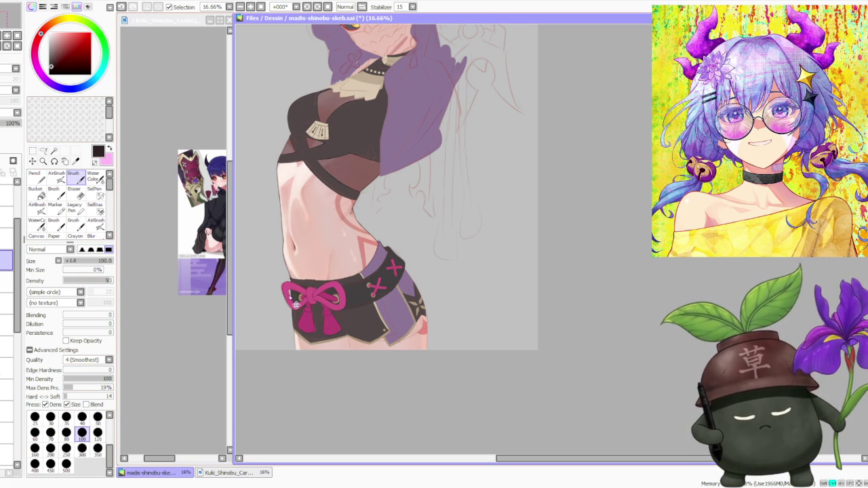
{"action": "scroll", "coordinate": [290, 297], "scroll_direction": "up", "scroll_amount": 3}
{"action": "scroll", "coordinate": [311, 310], "scroll_direction": "up", "scroll_amount": 1}
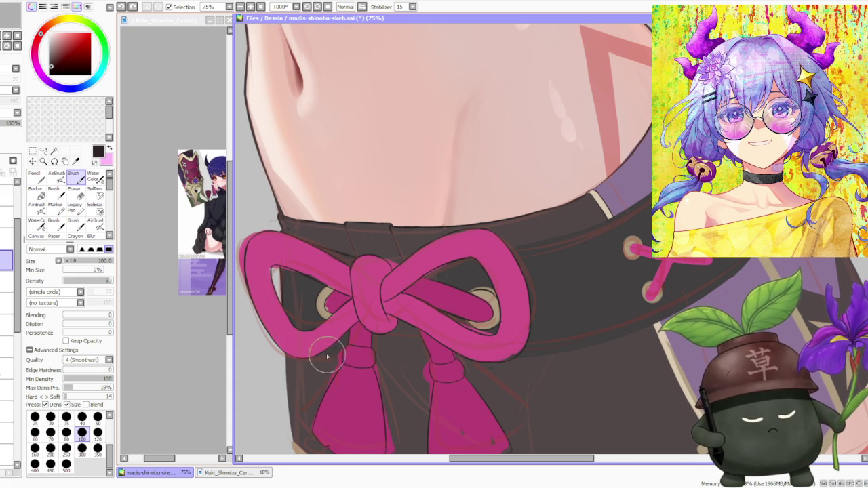
Zoom into the pink bow and paint the dark fabric inside its loops.
{"action": "scroll", "coordinate": [371, 274], "scroll_direction": "down", "scroll_amount": 3}
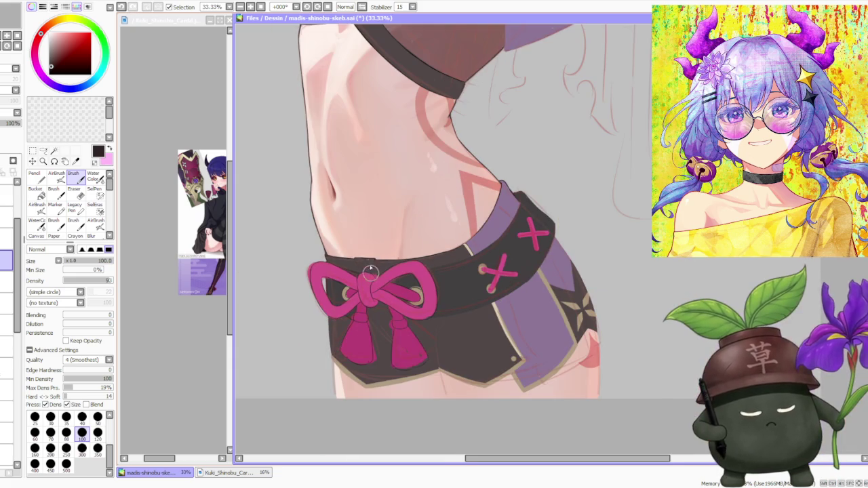
{"action": "scroll", "coordinate": [398, 245], "scroll_direction": "up", "scroll_amount": 2}
{"action": "scroll", "coordinate": [393, 258], "scroll_direction": "up", "scroll_amount": 1}
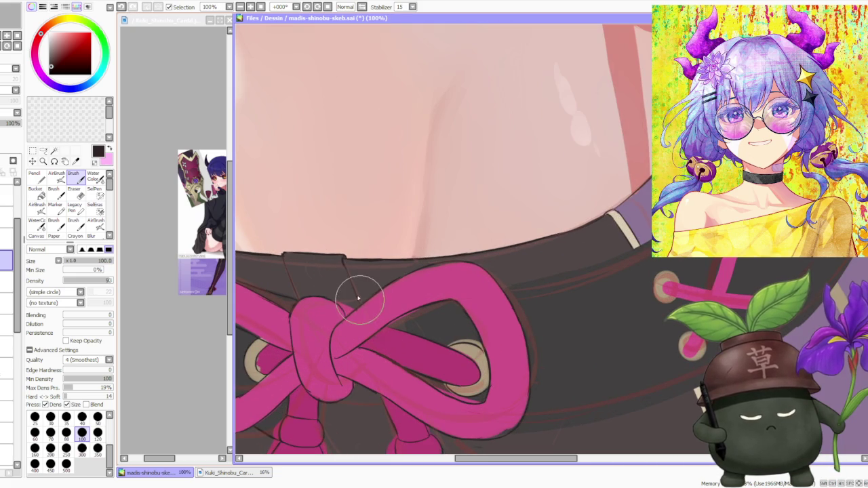
{"action": "scroll", "coordinate": [360, 291], "scroll_direction": "down", "scroll_amount": 2}
{"action": "scroll", "coordinate": [375, 305], "scroll_direction": "down", "scroll_amount": 2}
{"action": "scroll", "coordinate": [378, 268], "scroll_direction": "up", "scroll_amount": 4}
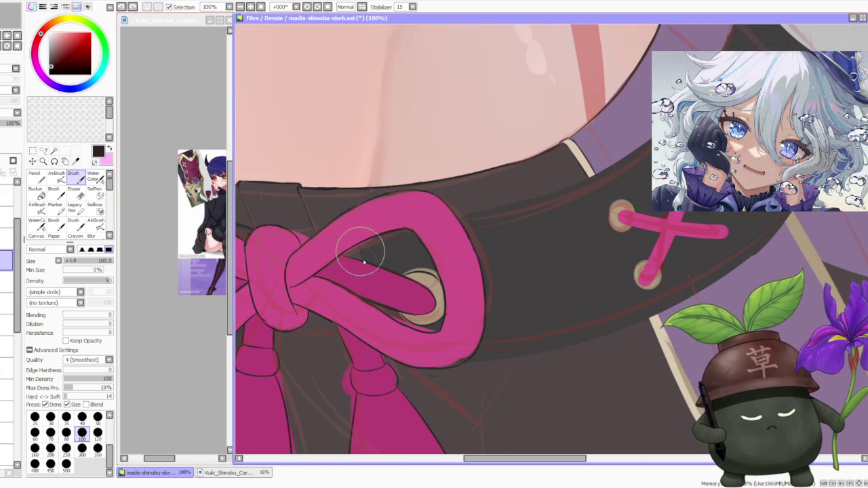
{"action": "scroll", "coordinate": [369, 204], "scroll_direction": "down", "scroll_amount": 1}
{"action": "scroll", "coordinate": [369, 287], "scroll_direction": "up", "scroll_amount": 2}
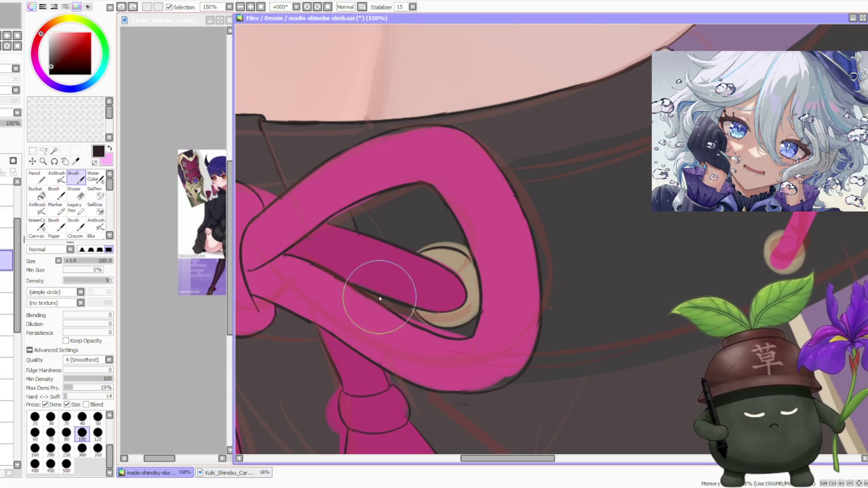
Fill the dark shorts fabric beside the left tassel out to the hem's left edge.
{"action": "scroll", "coordinate": [383, 271], "scroll_direction": "down", "scroll_amount": 4}
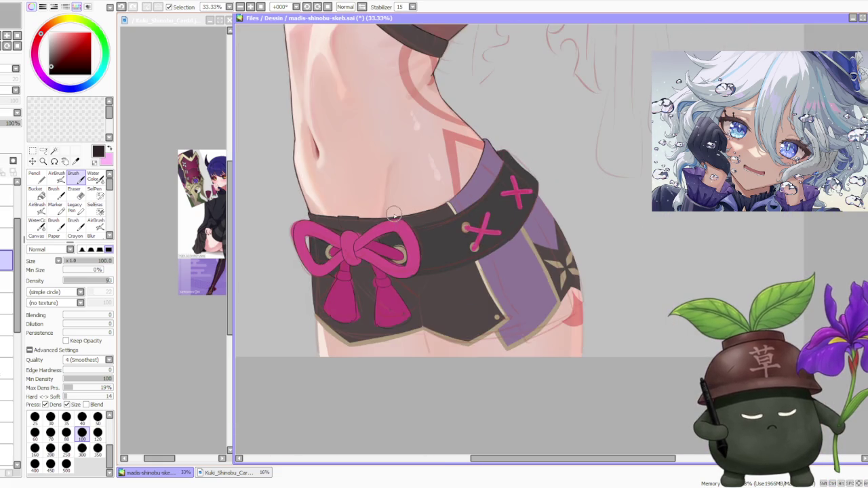
{"action": "scroll", "coordinate": [394, 215], "scroll_direction": "up", "scroll_amount": 1}
{"action": "scroll", "coordinate": [410, 219], "scroll_direction": "down", "scroll_amount": 1}
{"action": "scroll", "coordinate": [405, 241], "scroll_direction": "down", "scroll_amount": 1}
{"action": "scroll", "coordinate": [370, 247], "scroll_direction": "up", "scroll_amount": 3}
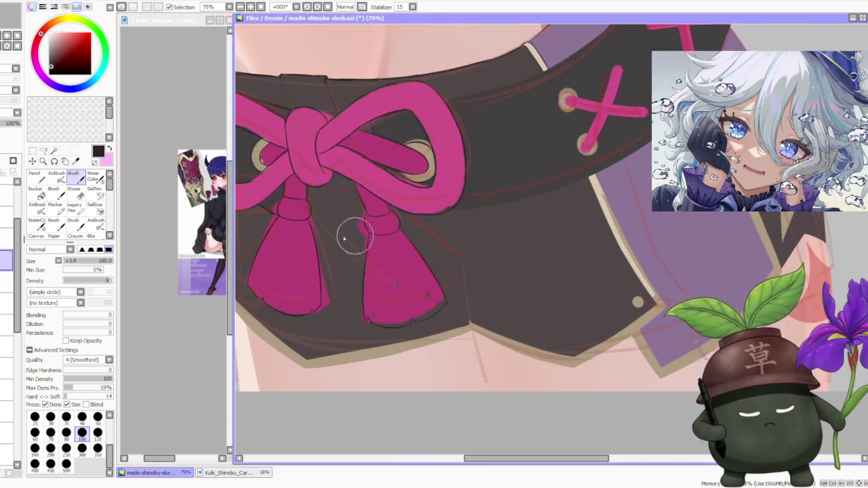
{"action": "scroll", "coordinate": [326, 240], "scroll_direction": "down", "scroll_amount": 1}
{"action": "scroll", "coordinate": [292, 279], "scroll_direction": "up", "scroll_amount": 1}
{"action": "scroll", "coordinate": [285, 303], "scroll_direction": "up", "scroll_amount": 1}
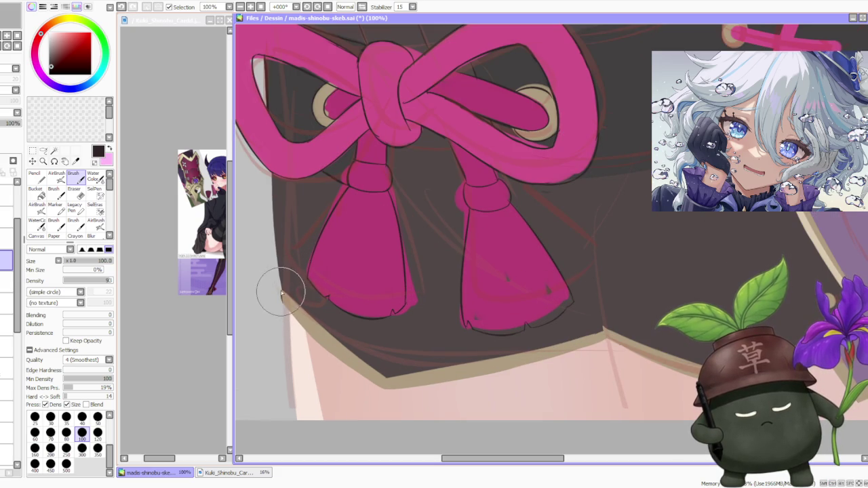
{"action": "scroll", "coordinate": [284, 291], "scroll_direction": "down", "scroll_amount": 1}
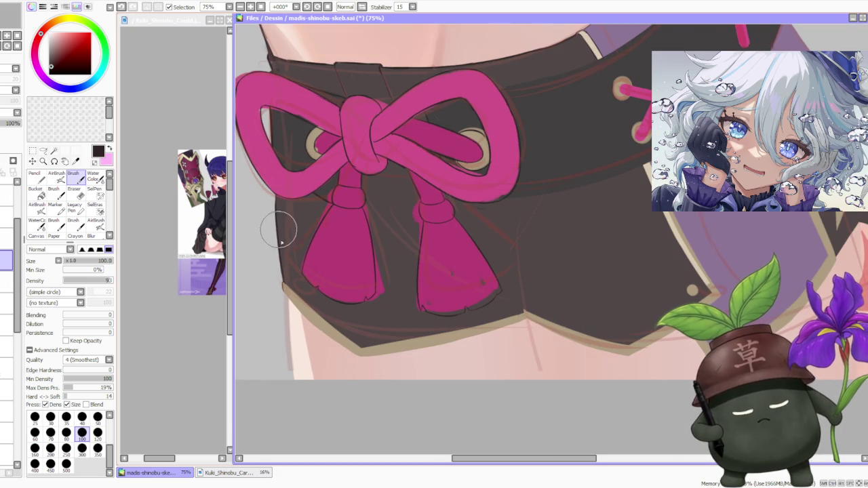
Undo two skirt-edge strokes and redraw a short stroke along the skirt's left edge.
{"action": "key", "text": "ctrl+z"}
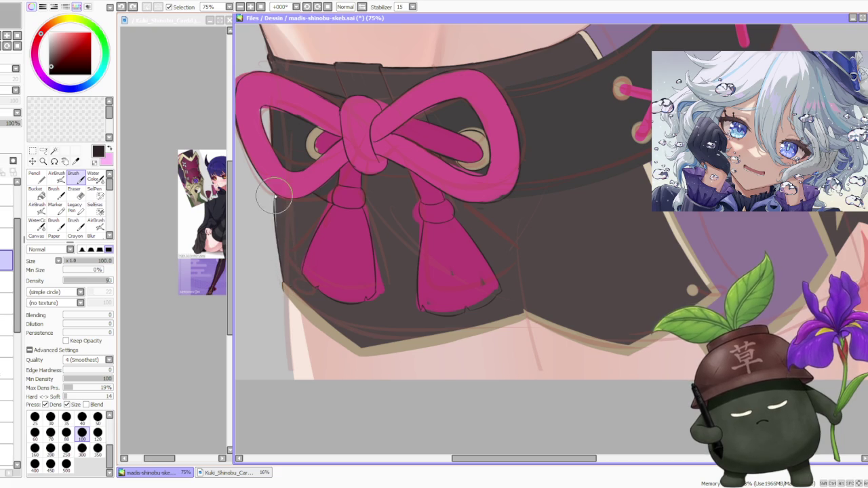
{"action": "key", "text": "ctrl+z"}
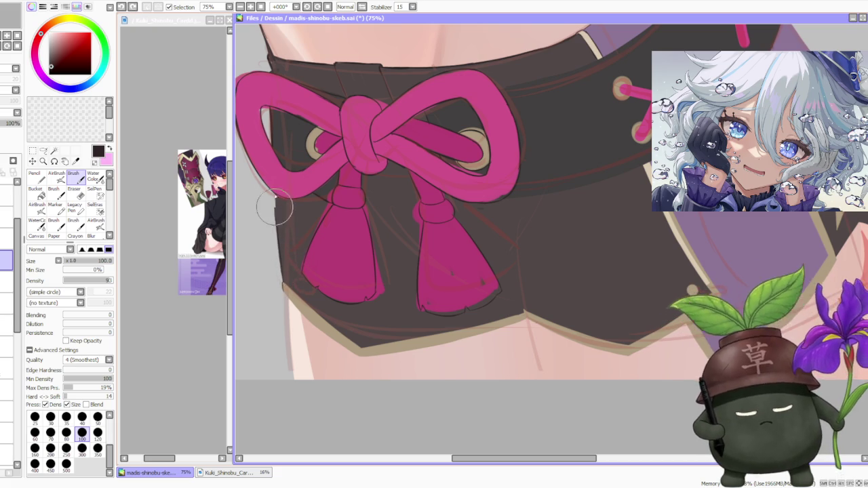
{"action": "left_click_drag", "start_coordinate": [277, 215], "coordinate": [278, 229]}
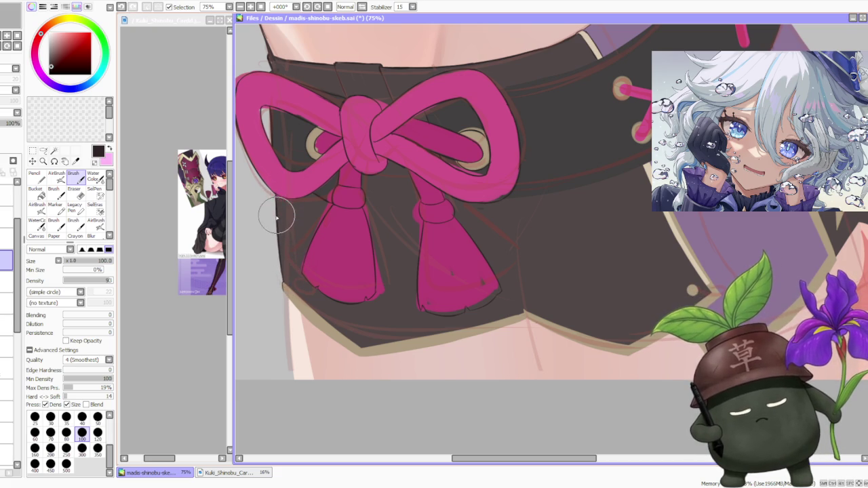
{"action": "scroll", "coordinate": [278, 204], "scroll_direction": "down", "scroll_amount": 3}
{"action": "scroll", "coordinate": [283, 199], "scroll_direction": "up", "scroll_amount": 5}
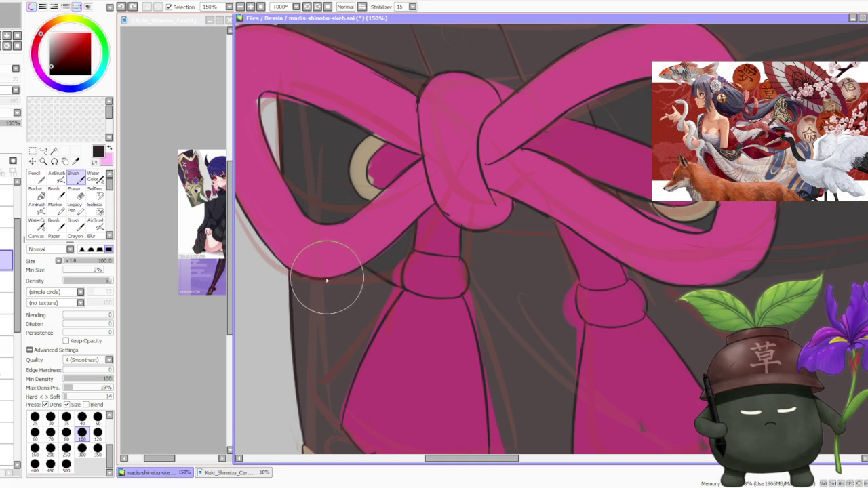
{"action": "scroll", "coordinate": [349, 276], "scroll_direction": "down", "scroll_amount": 3}
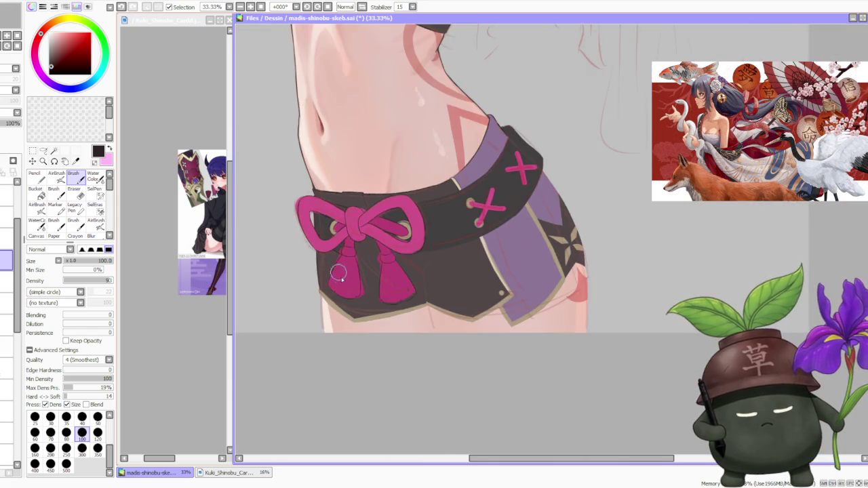
{"action": "scroll", "coordinate": [312, 299], "scroll_direction": "up", "scroll_amount": 2}
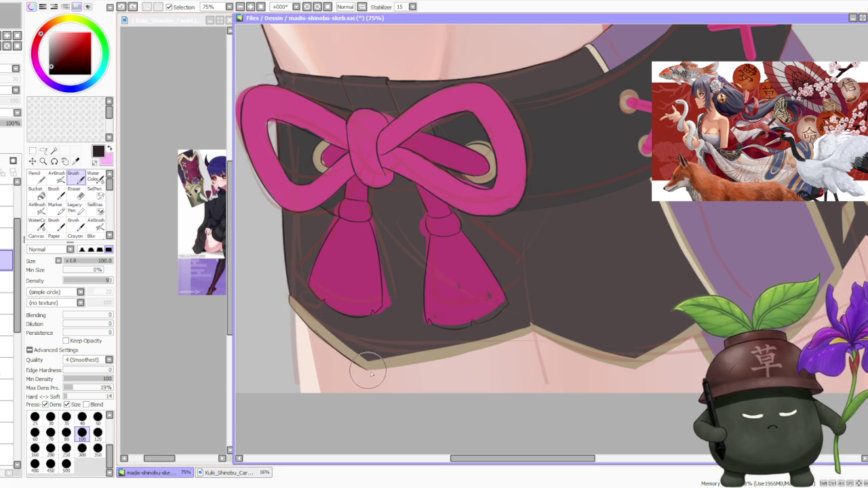
Try drawing the dark outline along the shorts' lower-left hem, undoing each attempt.
{"action": "left_click_drag", "start_coordinate": [320, 349], "coordinate": [373, 375]}
{"action": "key", "text": "ctrl+z"}
{"action": "mouse_move", "coordinate": [291, 297]}
{"action": "left_mouse_down"}
{"action": "mouse_move", "coordinate": [373, 369]}
{"action": "mouse_move", "coordinate": [374, 355]}
{"action": "mouse_move", "coordinate": [345, 340]}
{"action": "left_mouse_up"}
{"action": "key", "text": "ctrl+z"}
{"action": "key", "text": "ctrl+z"}
{"action": "key", "text": "ctrl+z"}
Repeatedly redraw the lower-left hem corner stroke until the tan trim ends in a clean pointed tip.
{"action": "key", "text": "ctrl+z"}
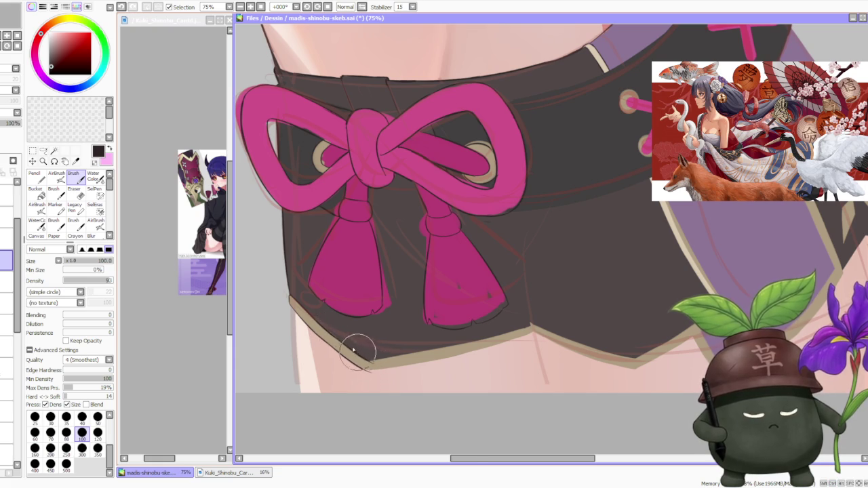
{"action": "scroll", "coordinate": [358, 354], "scroll_direction": "down", "scroll_amount": 3}
{"action": "scroll", "coordinate": [314, 311], "scroll_direction": "up", "scroll_amount": 2}
{"action": "scroll", "coordinate": [317, 308], "scroll_direction": "up", "scroll_amount": 1}
{"action": "left_click_drag", "start_coordinate": [314, 293], "coordinate": [325, 369]}
{"action": "key", "text": "ctrl+z"}
{"action": "left_click_drag", "start_coordinate": [310, 288], "coordinate": [323, 367]}
{"action": "key", "text": "ctrl+z"}
{"action": "key", "text": "ctrl+z"}
{"action": "left_click_drag", "start_coordinate": [310, 288], "coordinate": [322, 369]}
{"action": "key", "text": "ctrl+z"}
{"action": "left_click_drag", "start_coordinate": [312, 292], "coordinate": [324, 372]}
{"action": "key", "text": "ctrl+z"}
{"action": "key", "text": "ctrl+z"}
{"action": "left_click_drag", "start_coordinate": [312, 292], "coordinate": [325, 380]}
{"action": "key", "text": "ctrl+z"}
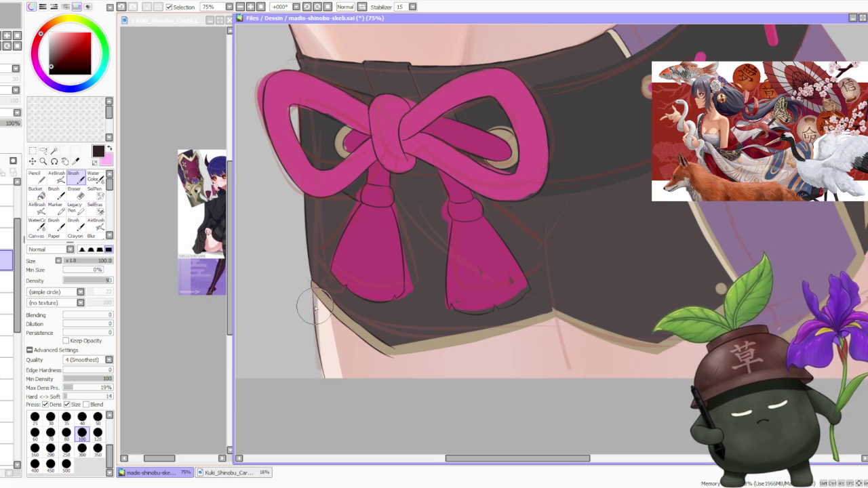
{"action": "scroll", "coordinate": [314, 299], "scroll_direction": "up", "scroll_amount": 1}
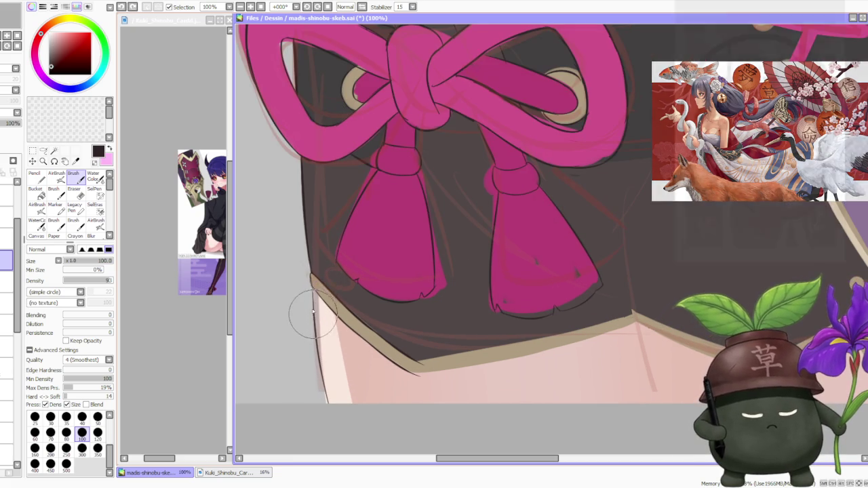
{"action": "scroll", "coordinate": [313, 283], "scroll_direction": "up", "scroll_amount": 1}
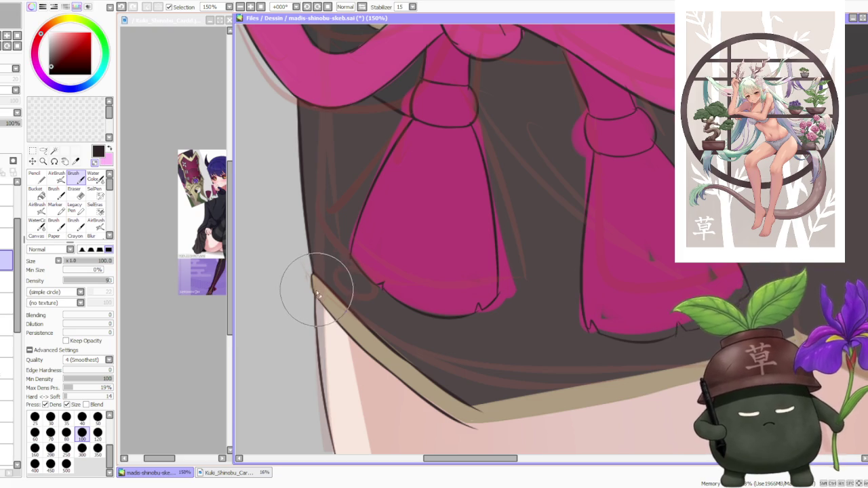
Draw a thin dark line from the shorts' hem corner down the thigh.
{"action": "scroll", "coordinate": [317, 292], "scroll_direction": "down", "scroll_amount": 4}
{"action": "scroll", "coordinate": [339, 238], "scroll_direction": "up", "scroll_amount": 1}
{"action": "scroll", "coordinate": [379, 234], "scroll_direction": "up", "scroll_amount": 1}
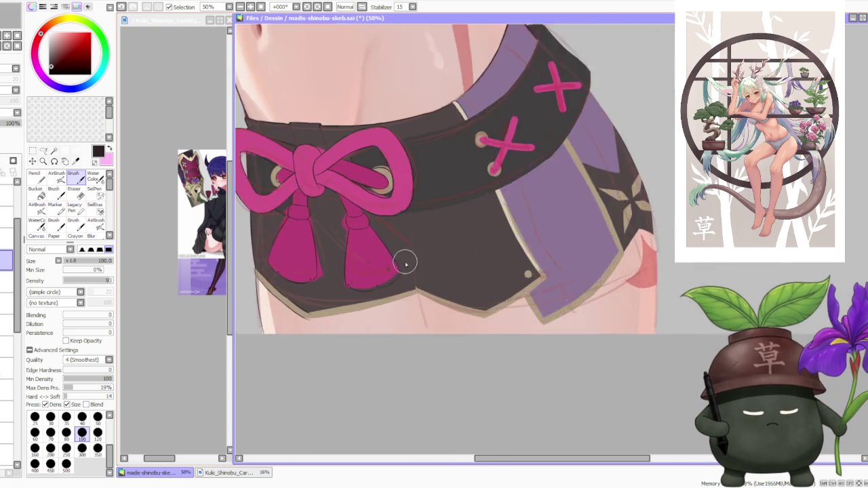
{"action": "scroll", "coordinate": [414, 292], "scroll_direction": "up", "scroll_amount": 1}
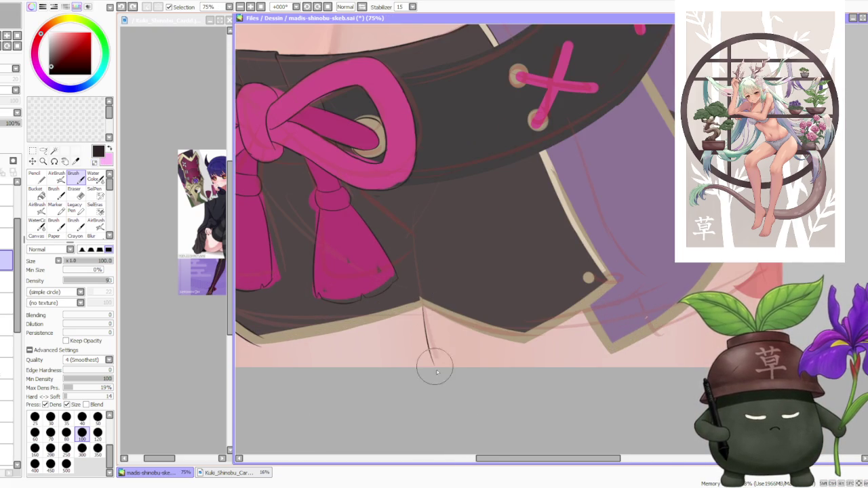
{"action": "left_click_drag", "start_coordinate": [423, 306], "coordinate": [438, 374]}
Redraw the leg separation line below the shorts, undoing the first attempt once.
{"action": "scroll", "coordinate": [440, 383], "scroll_direction": "down", "scroll_amount": 2}
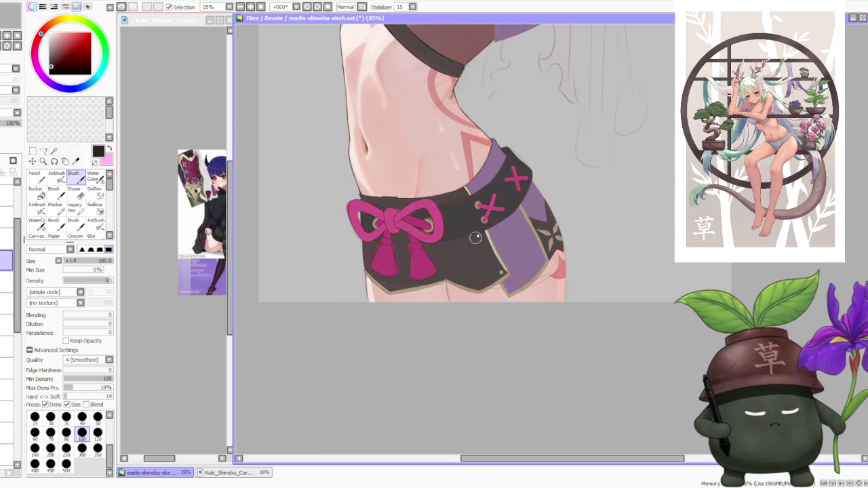
{"action": "scroll", "coordinate": [425, 369], "scroll_direction": "up", "scroll_amount": 1}
{"action": "scroll", "coordinate": [416, 363], "scroll_direction": "up", "scroll_amount": 1}
{"action": "left_click_drag", "start_coordinate": [412, 346], "coordinate": [430, 416]}
{"action": "key", "text": "ctrl+z"}
{"action": "left_click_drag", "start_coordinate": [411, 345], "coordinate": [434, 420]}
{"action": "scroll", "coordinate": [422, 334], "scroll_direction": "up", "scroll_amount": 1}
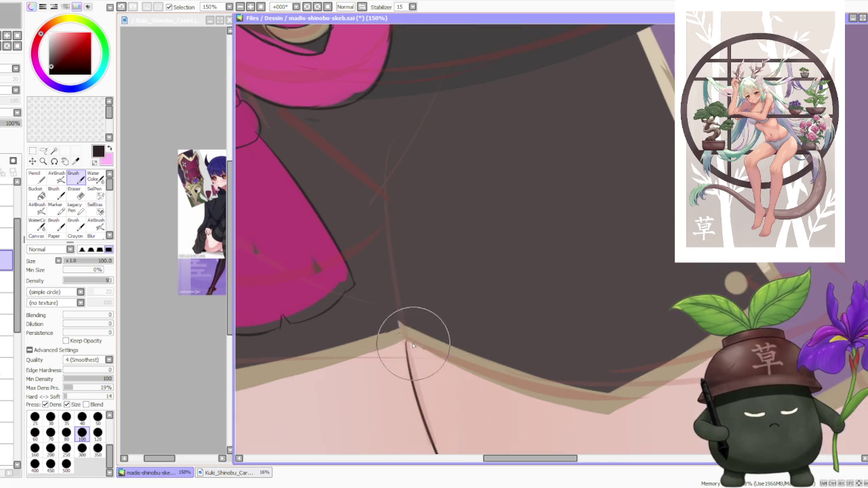
{"action": "scroll", "coordinate": [420, 331], "scroll_direction": "down", "scroll_amount": 1}
{"action": "scroll", "coordinate": [420, 331], "scroll_direction": "down", "scroll_amount": 4}
{"action": "scroll", "coordinate": [550, 224], "scroll_direction": "down", "scroll_amount": 3}
{"action": "scroll", "coordinate": [541, 181], "scroll_direction": "up", "scroll_amount": 3}
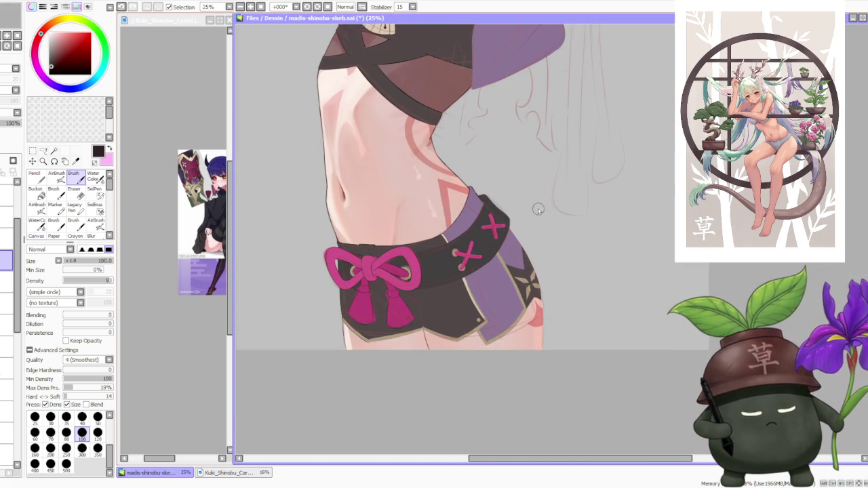
{"action": "scroll", "coordinate": [539, 208], "scroll_direction": "up", "scroll_amount": 1}
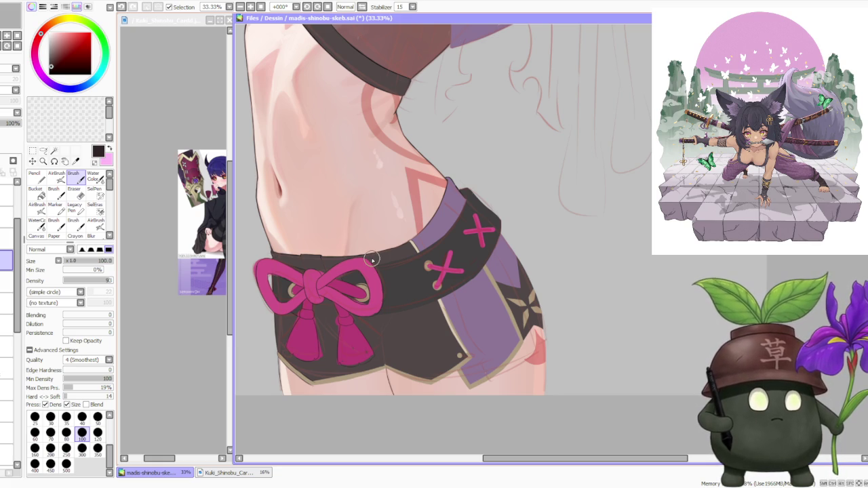
{"action": "scroll", "coordinate": [353, 201], "scroll_direction": "down", "scroll_amount": 1}
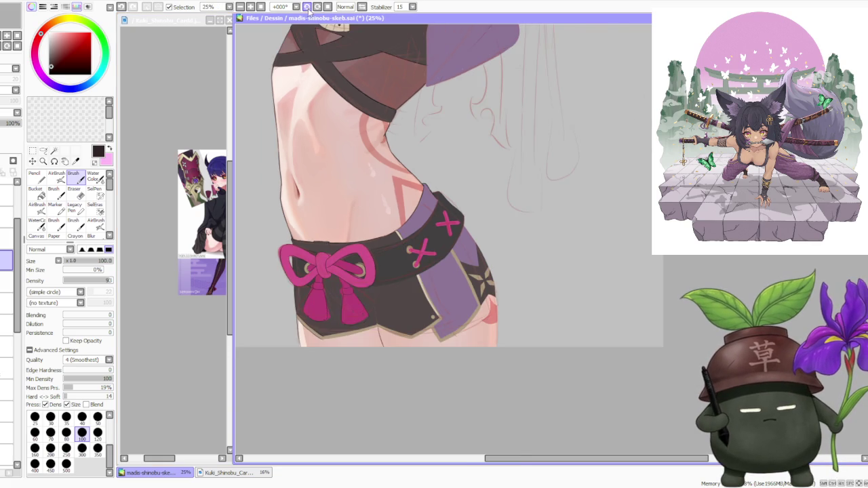
Tilt the canvas, set brush size 70, and darken the outline along the beige trim edge.
{"action": "left_click_drag", "start_coordinate": [309, 10], "coordinate": [529, 334]}
{"action": "scroll", "coordinate": [528, 334], "scroll_direction": "down", "scroll_amount": 1}
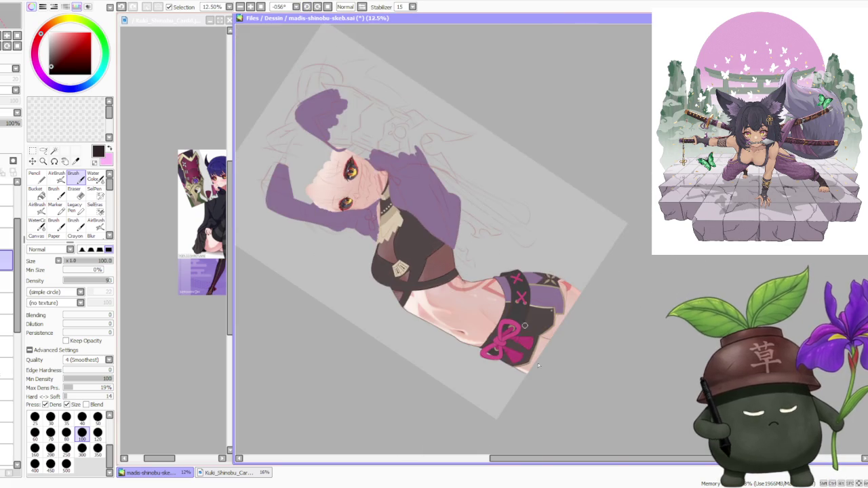
{"action": "scroll", "coordinate": [529, 334], "scroll_direction": "up", "scroll_amount": 3}
{"action": "scroll", "coordinate": [519, 299], "scroll_direction": "up", "scroll_amount": 2}
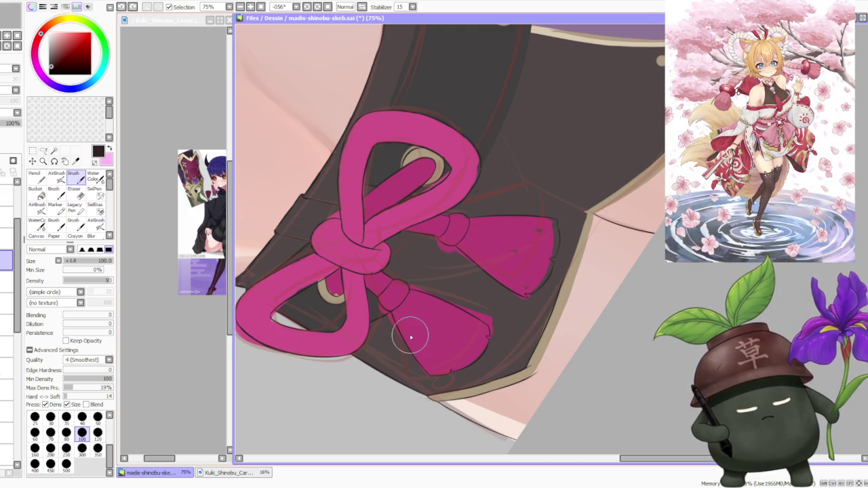
{"action": "key", "text": "bracketleft"}
{"action": "key", "text": "bracketleft"}
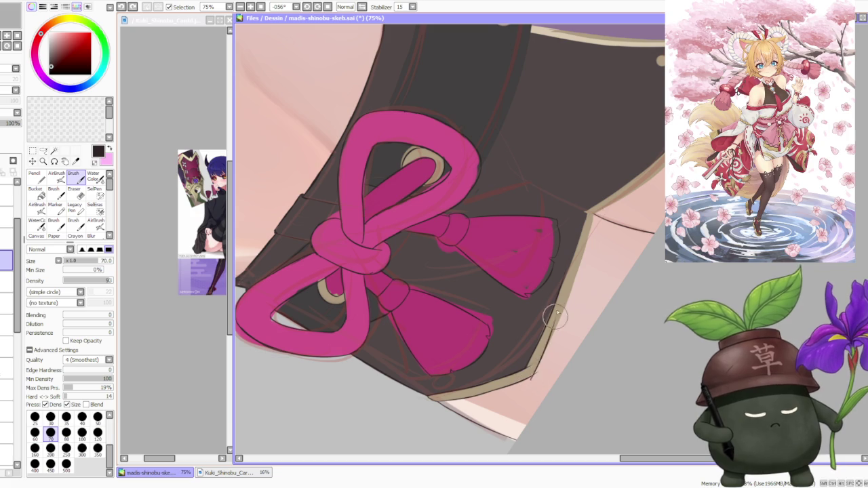
{"action": "left_click_drag", "start_coordinate": [533, 380], "coordinate": [561, 306]}
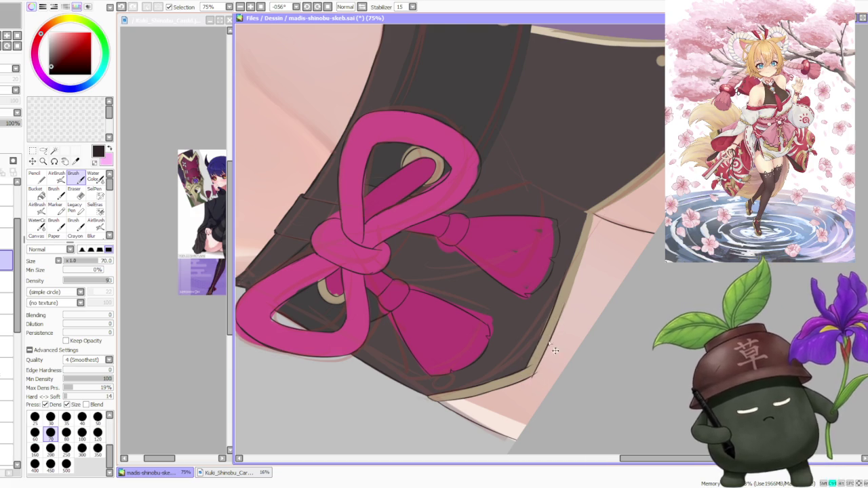
{"action": "scroll", "coordinate": [547, 346], "scroll_direction": "down", "scroll_amount": 3}
Mirror the view horizontally and retouch the outline along the shorts' side edge.
{"action": "left_click", "coordinate": [362, 6]}
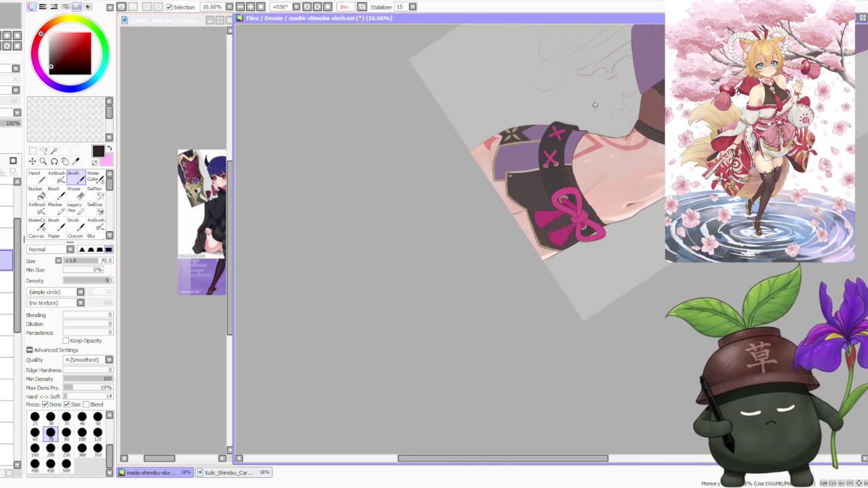
{"action": "scroll", "coordinate": [455, 289], "scroll_direction": "up", "scroll_amount": 2}
{"action": "scroll", "coordinate": [455, 289], "scroll_direction": "down", "scroll_amount": 2}
{"action": "scroll", "coordinate": [406, 326], "scroll_direction": "up", "scroll_amount": 2}
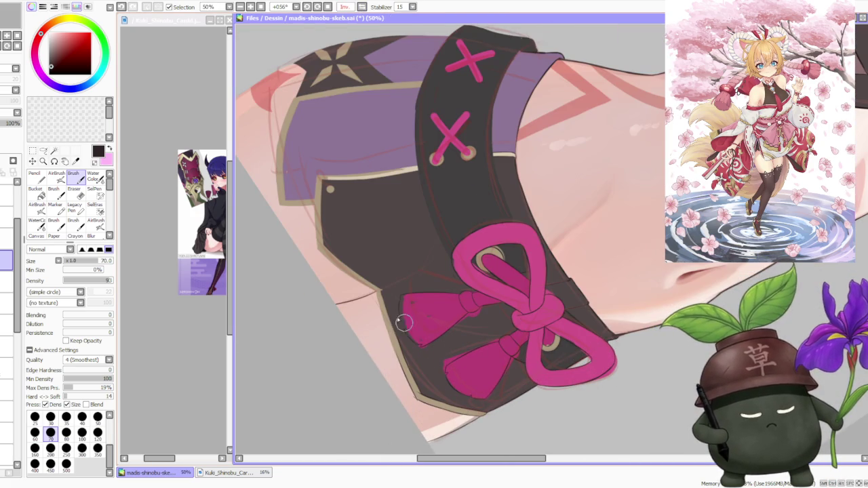
{"action": "left_click_drag", "start_coordinate": [382, 305], "coordinate": [411, 383]}
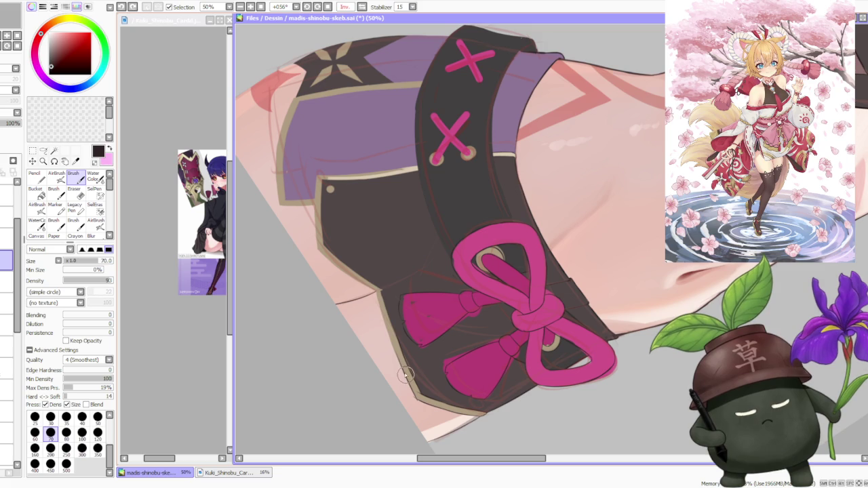
{"action": "left_click_drag", "start_coordinate": [374, 279], "coordinate": [403, 360]}
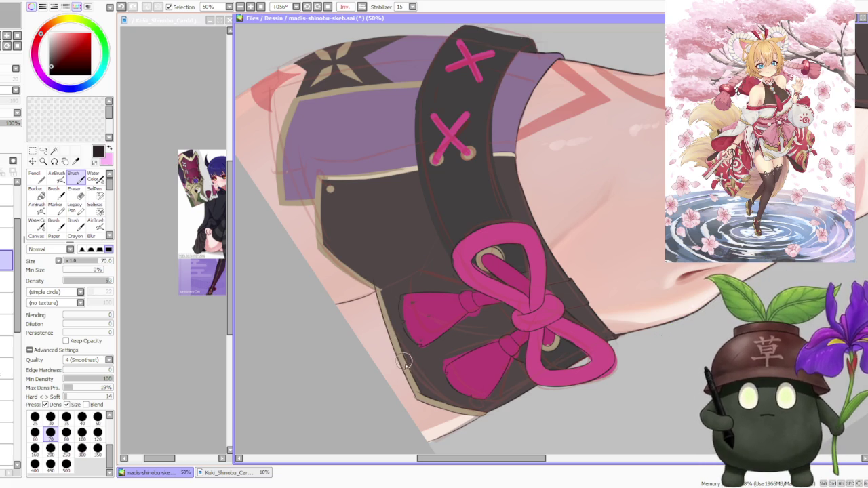
{"action": "left_click_drag", "start_coordinate": [380, 271], "coordinate": [407, 363]}
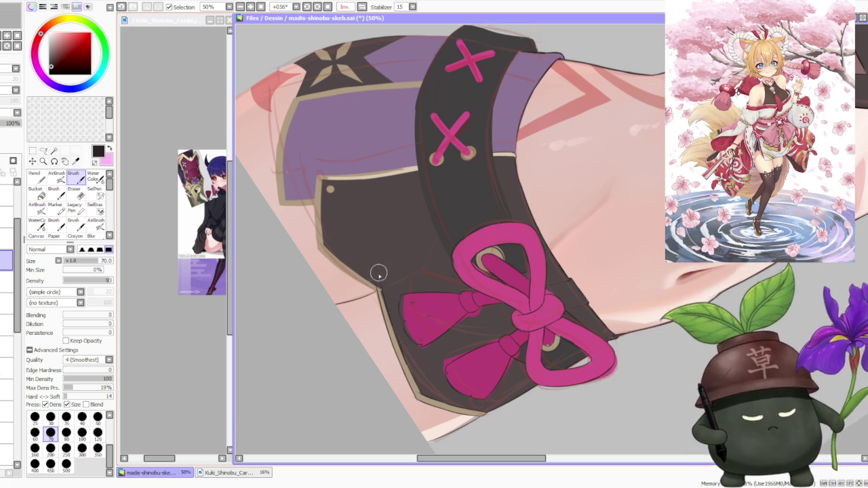
{"action": "scroll", "coordinate": [394, 328], "scroll_direction": "down", "scroll_amount": 1}
{"action": "scroll", "coordinate": [395, 328], "scroll_direction": "up", "scroll_amount": 2}
{"action": "scroll", "coordinate": [399, 323], "scroll_direction": "up", "scroll_amount": 1}
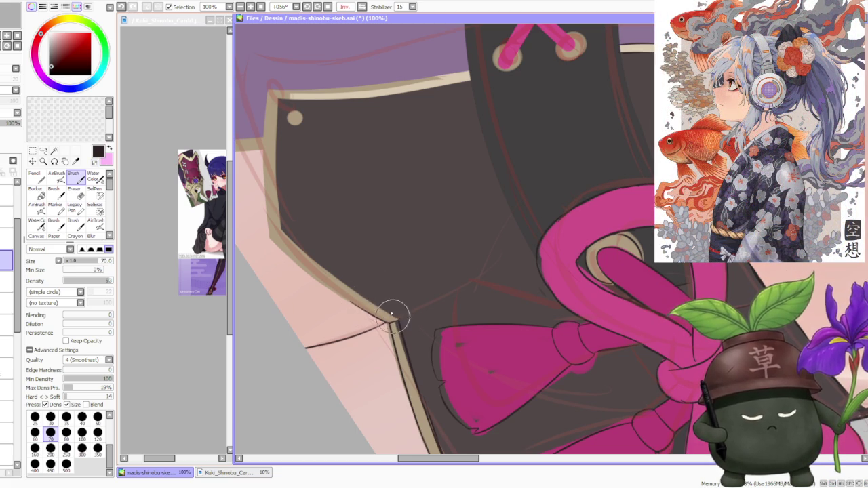
Reshape the beige trim's corner at the hem near the tassels.
{"action": "scroll", "coordinate": [389, 310], "scroll_direction": "up", "scroll_amount": 2}
{"action": "scroll", "coordinate": [406, 332], "scroll_direction": "down", "scroll_amount": 3}
{"action": "scroll", "coordinate": [416, 277], "scroll_direction": "down", "scroll_amount": 1}
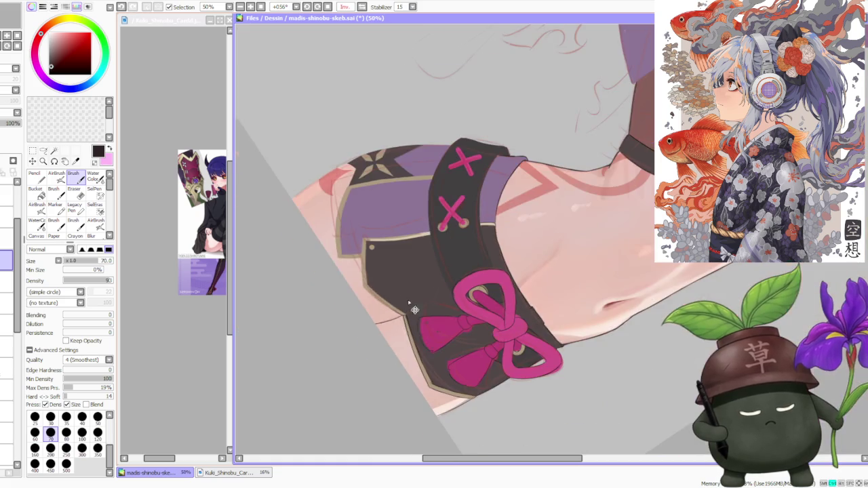
{"action": "scroll", "coordinate": [419, 265], "scroll_direction": "down", "scroll_amount": 1}
{"action": "scroll", "coordinate": [383, 285], "scroll_direction": "up", "scroll_amount": 3}
{"action": "scroll", "coordinate": [383, 286], "scroll_direction": "up", "scroll_amount": 1}
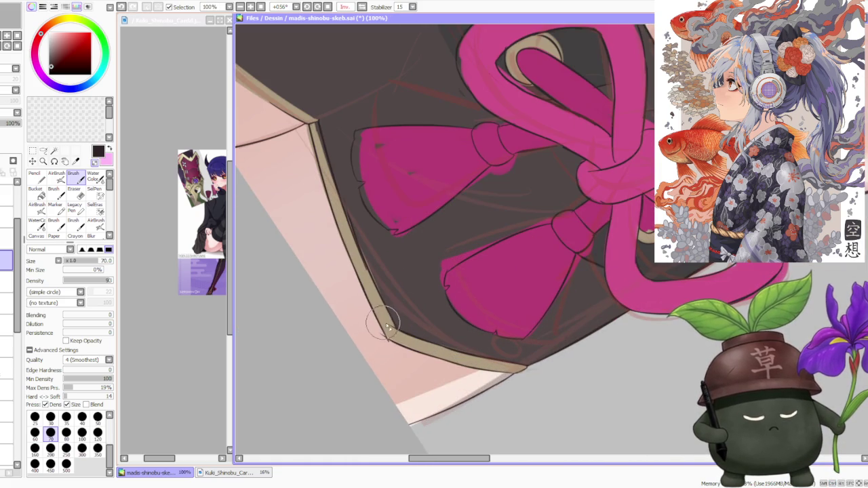
{"action": "left_click_drag", "start_coordinate": [391, 328], "coordinate": [389, 345]}
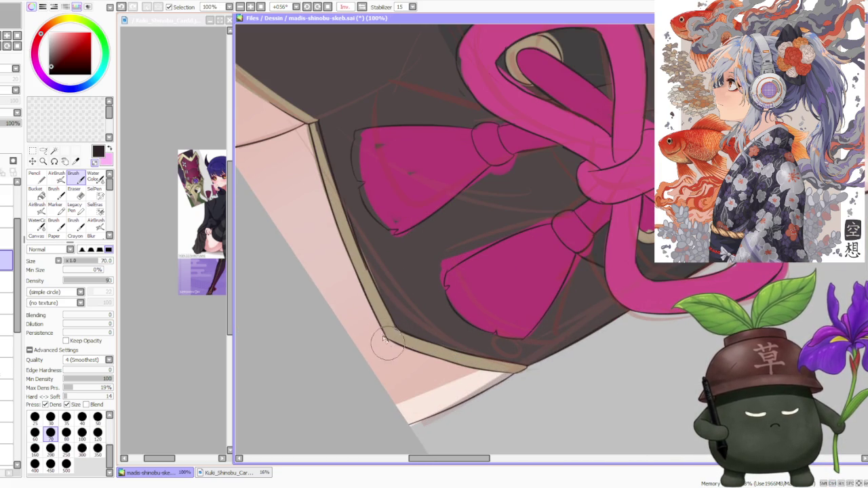
{"action": "scroll", "coordinate": [397, 319], "scroll_direction": "down", "scroll_amount": 2}
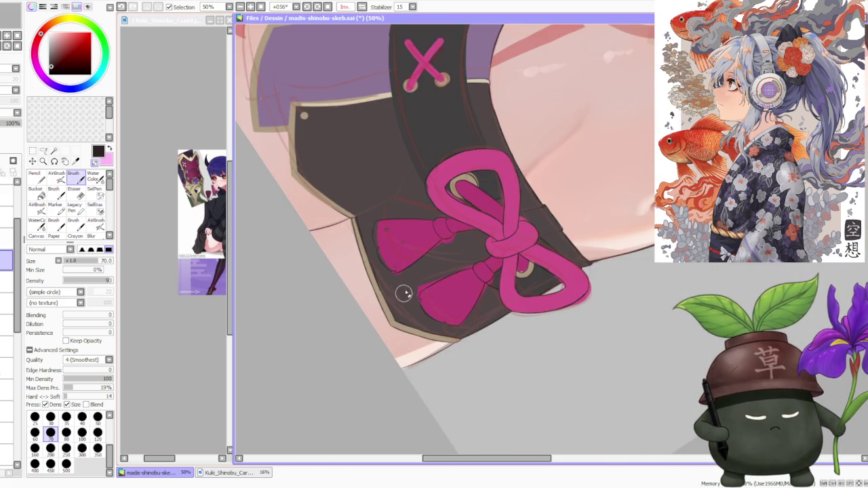
{"action": "scroll", "coordinate": [403, 297], "scroll_direction": "down", "scroll_amount": 2}
{"action": "scroll", "coordinate": [413, 224], "scroll_direction": "down", "scroll_amount": 1}
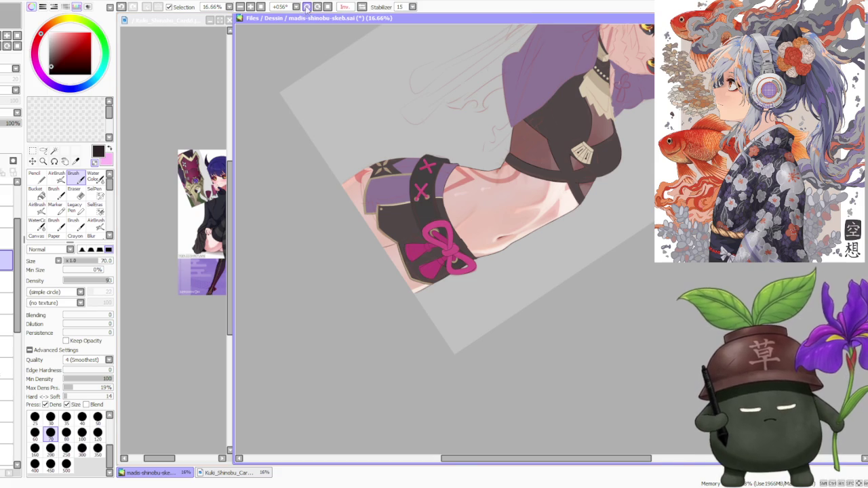
Reset the canvas rotation to upright and zoom in on the shorts under the bow.
{"action": "left_click", "coordinate": [307, 6]}
{"action": "scroll", "coordinate": [461, 330], "scroll_direction": "up", "scroll_amount": 3}
{"action": "scroll", "coordinate": [461, 330], "scroll_direction": "up", "scroll_amount": 1}
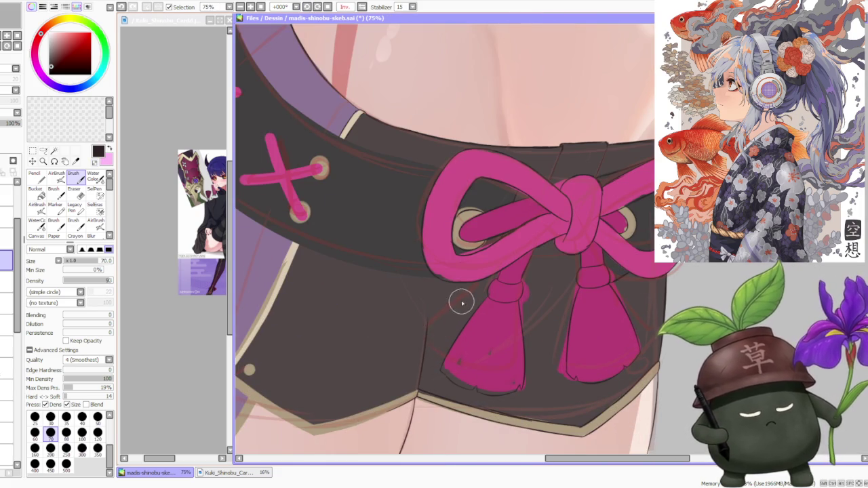
{"action": "scroll", "coordinate": [461, 303], "scroll_direction": "down", "scroll_amount": 4}
{"action": "scroll", "coordinate": [448, 312], "scroll_direction": "up", "scroll_amount": 3}
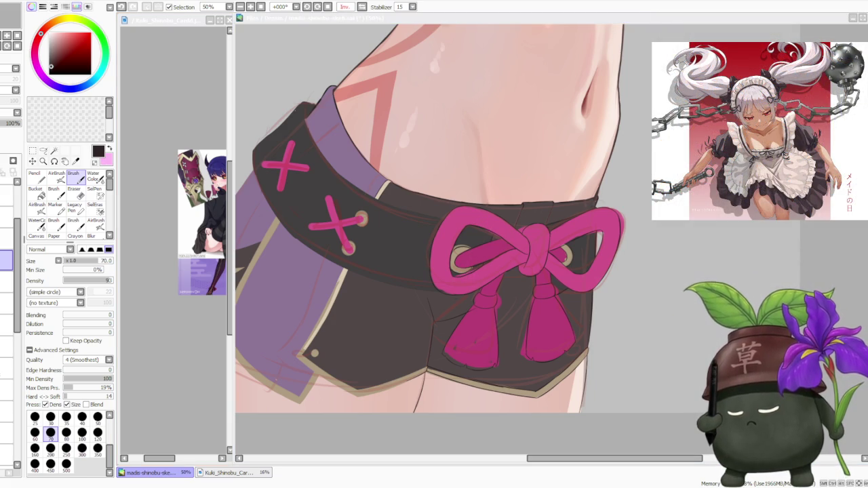
Zoom out to check the shorts, bow and tassels against the rest of the drawing.
{"action": "left_click", "coordinate": [375, 32]}
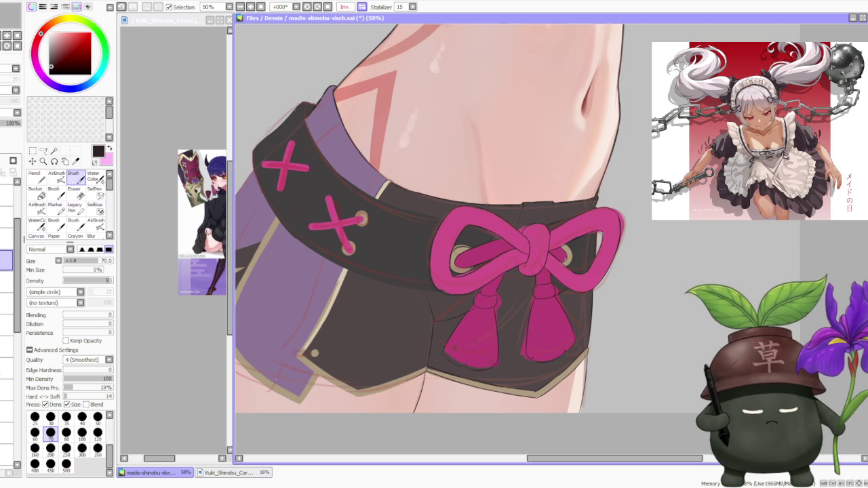
{"action": "key", "text": "ctrl+minus"}
{"action": "key", "text": "ctrl+minus"}
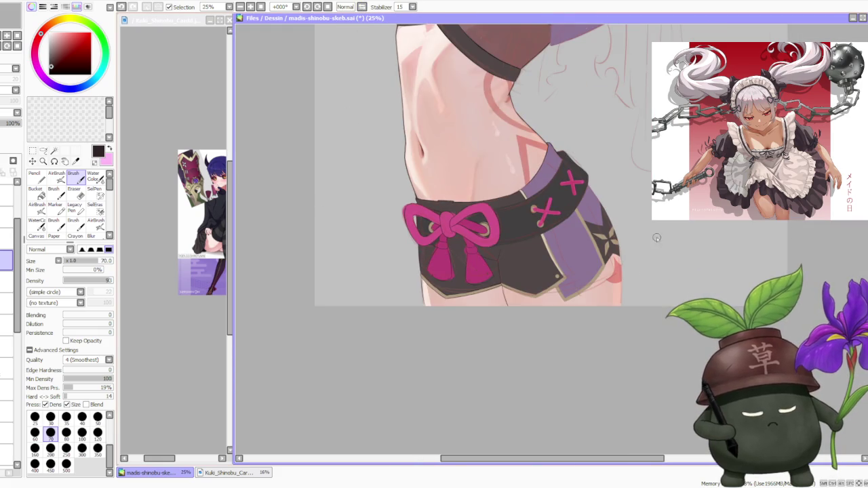
{"action": "scroll", "coordinate": [614, 226], "scroll_direction": "up", "scroll_amount": 2}
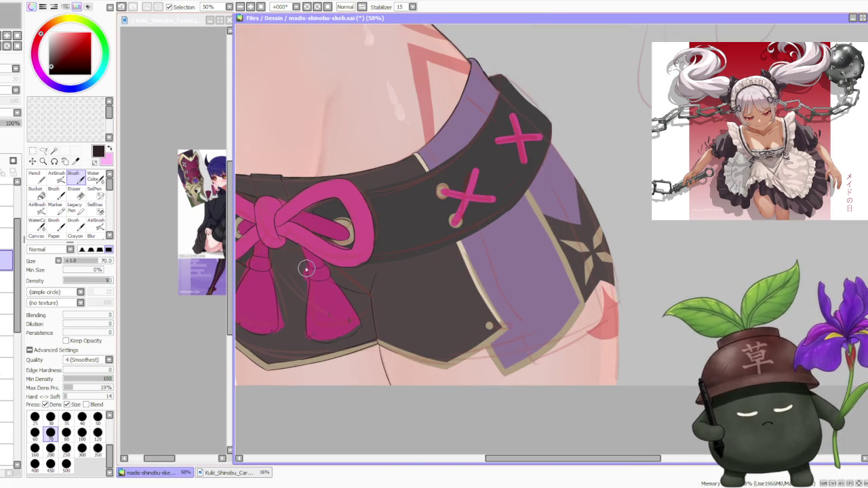
{"action": "scroll", "coordinate": [288, 252], "scroll_direction": "up", "scroll_amount": 1}
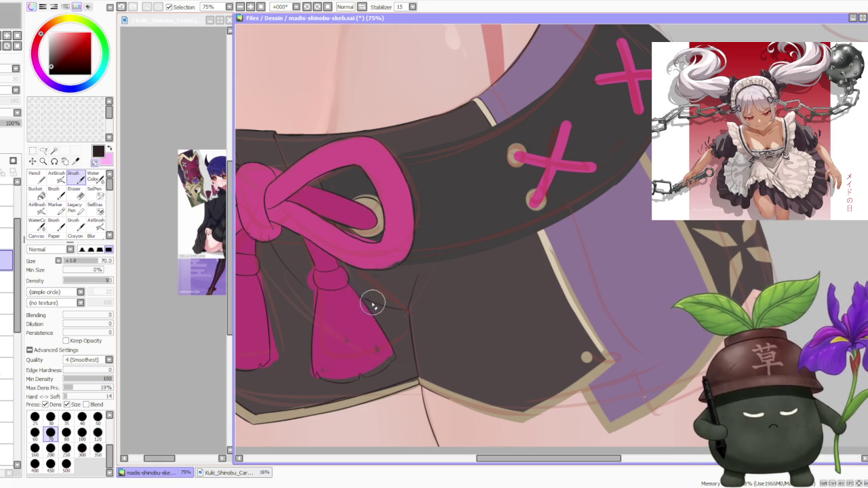
{"action": "scroll", "coordinate": [383, 261], "scroll_direction": "down", "scroll_amount": 5}
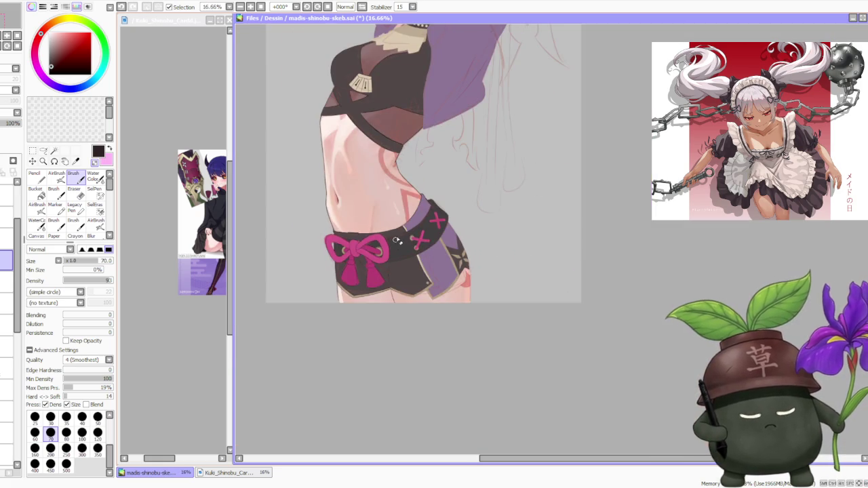
Zoom in and out to review the dark shorts with pink bow, tassels and cross-ties.
{"action": "scroll", "coordinate": [402, 247], "scroll_direction": "up", "scroll_amount": 2}
{"action": "scroll", "coordinate": [377, 306], "scroll_direction": "up", "scroll_amount": 1}
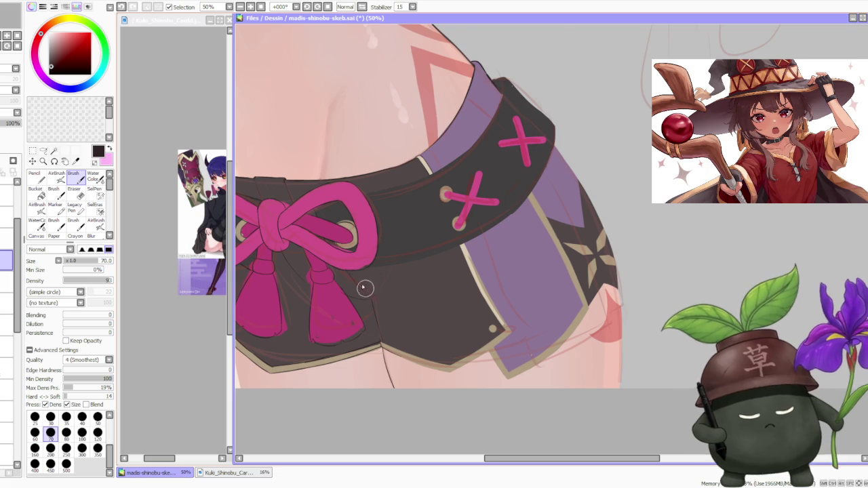
{"action": "scroll", "coordinate": [341, 216], "scroll_direction": "down", "scroll_amount": 2}
{"action": "scroll", "coordinate": [338, 216], "scroll_direction": "up", "scroll_amount": 2}
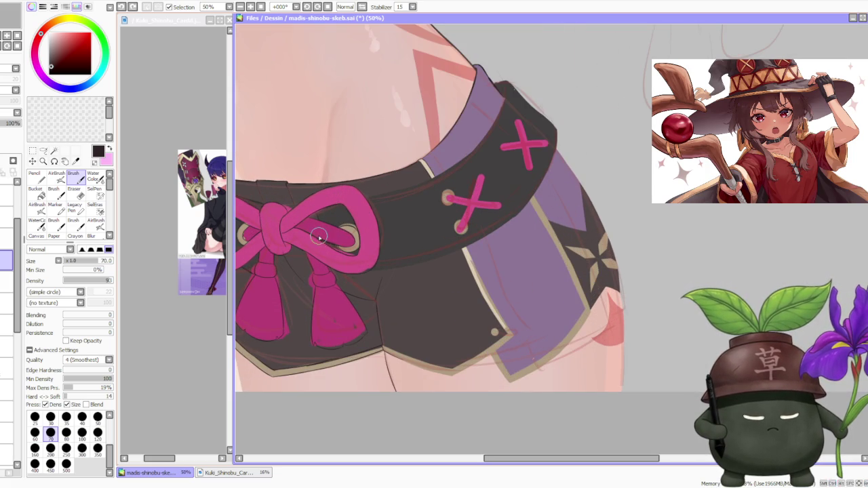
{"action": "scroll", "coordinate": [319, 237], "scroll_direction": "down", "scroll_amount": 3}
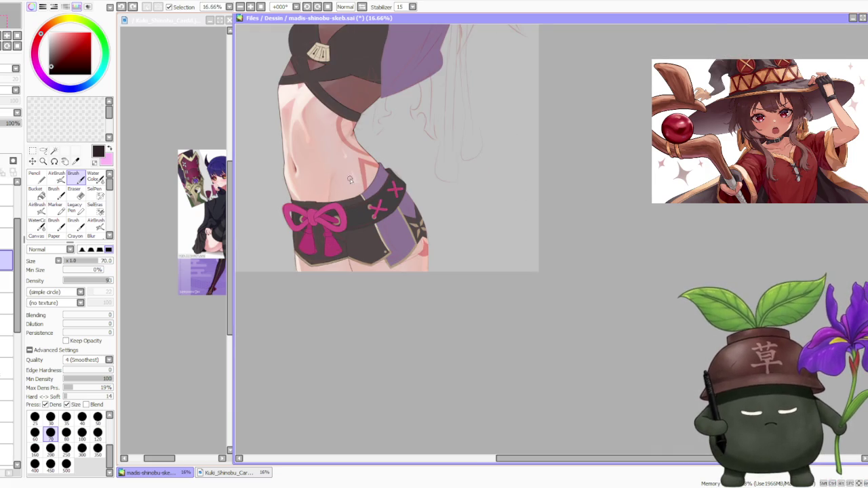
{"action": "scroll", "coordinate": [358, 200], "scroll_direction": "up", "scroll_amount": 2}
{"action": "scroll", "coordinate": [349, 216], "scroll_direction": "down", "scroll_amount": 2}
{"action": "scroll", "coordinate": [356, 237], "scroll_direction": "up", "scroll_amount": 2}
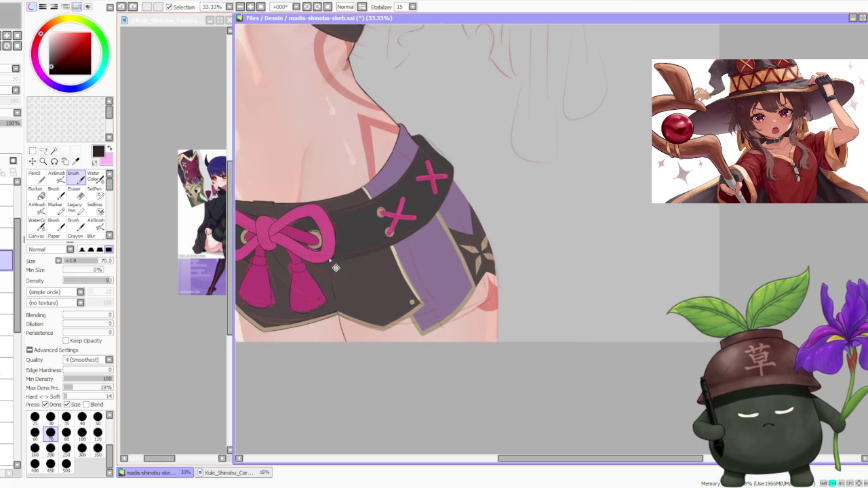
{"action": "scroll", "coordinate": [332, 292], "scroll_direction": "up", "scroll_amount": 2}
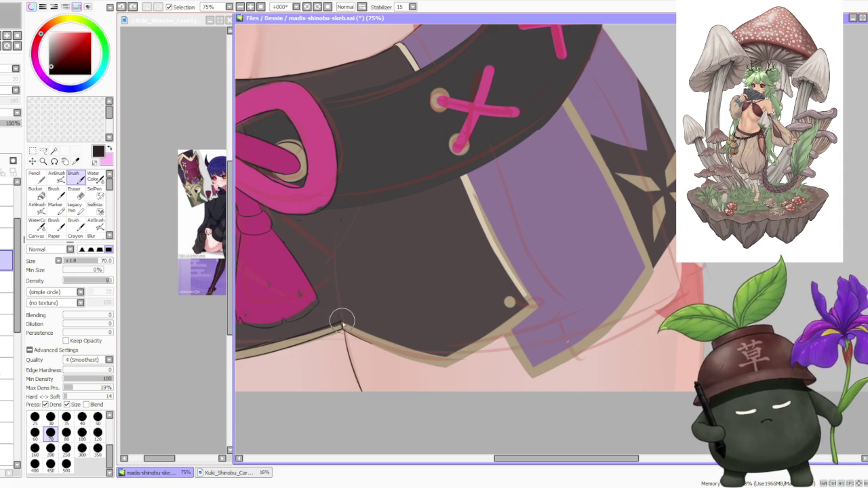
{"action": "scroll", "coordinate": [333, 263], "scroll_direction": "down", "scroll_amount": 3}
{"action": "scroll", "coordinate": [345, 251], "scroll_direction": "down", "scroll_amount": 1}
{"action": "scroll", "coordinate": [342, 234], "scroll_direction": "down", "scroll_amount": 1}
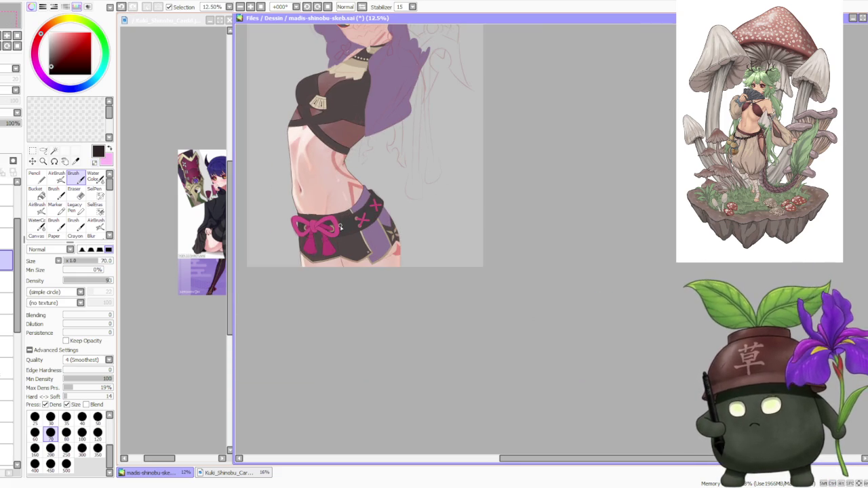
{"action": "scroll", "coordinate": [341, 223], "scroll_direction": "up", "scroll_amount": 3}
{"action": "scroll", "coordinate": [321, 270], "scroll_direction": "up", "scroll_amount": 1}
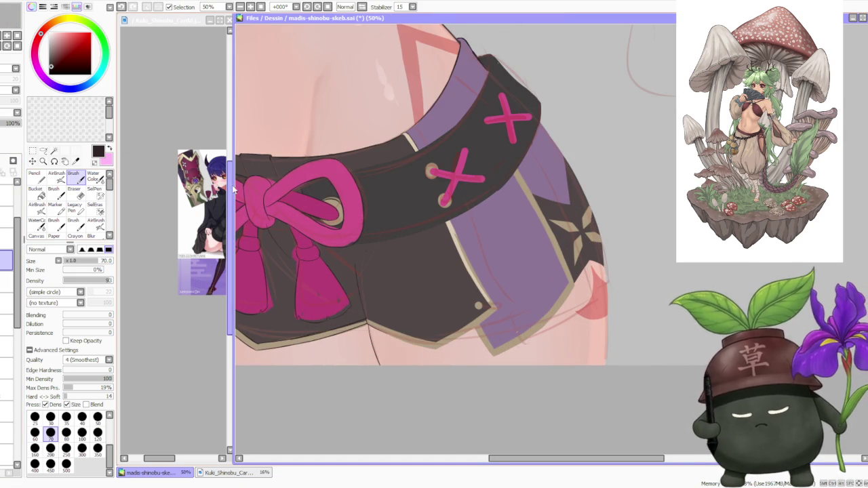
{"action": "scroll", "coordinate": [260, 224], "scroll_direction": "down", "scroll_amount": 1}
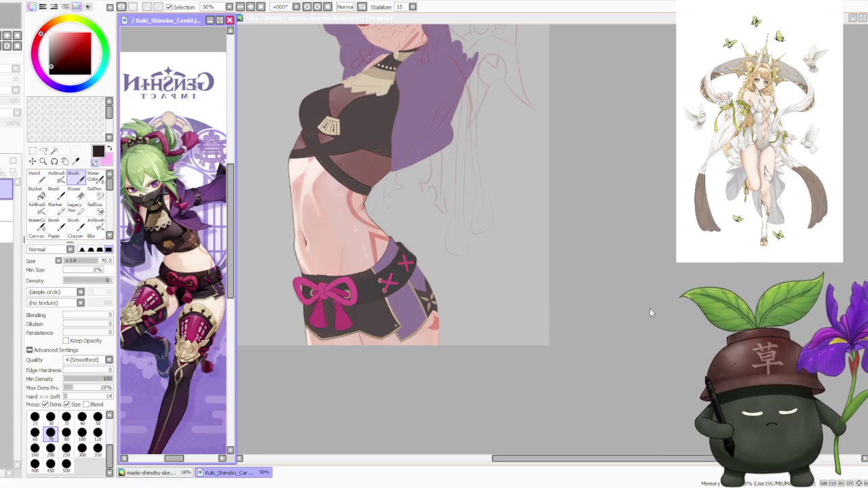
Lasso-select the patch of dark shorts just below the tassels.
{"action": "scroll", "coordinate": [455, 217], "scroll_direction": "down", "scroll_amount": 1}
{"action": "scroll", "coordinate": [382, 298], "scroll_direction": "up", "scroll_amount": 3}
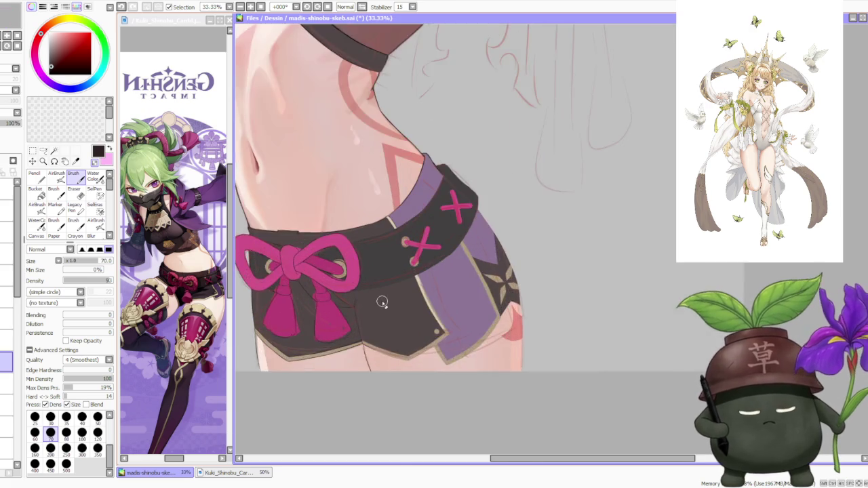
{"action": "scroll", "coordinate": [370, 308], "scroll_direction": "up", "scroll_amount": 3}
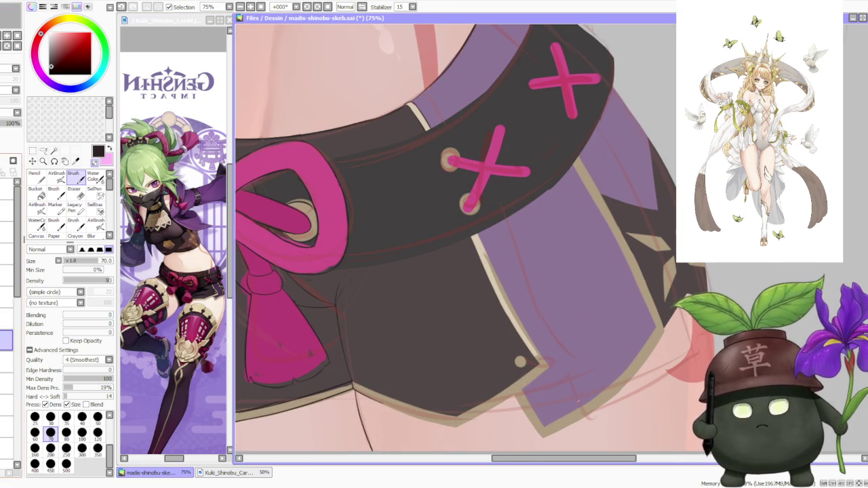
{"action": "left_click", "coordinate": [42, 151]}
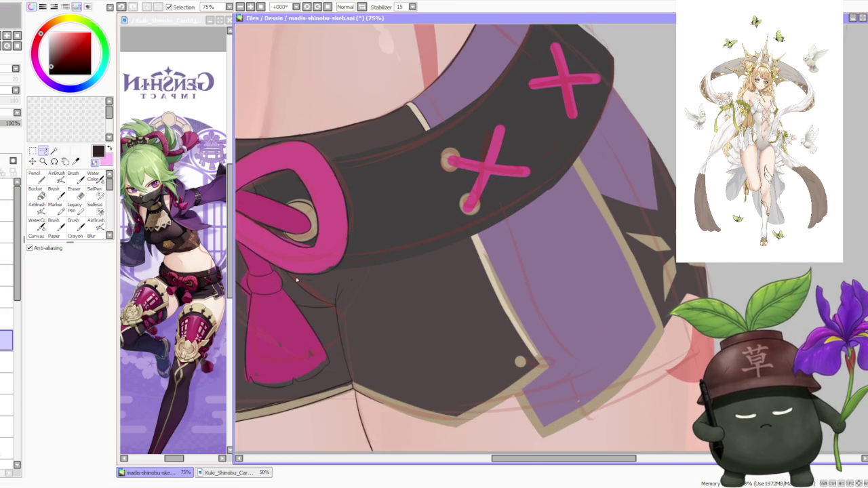
{"action": "left_click_drag", "start_coordinate": [285, 273], "coordinate": [297, 308]}
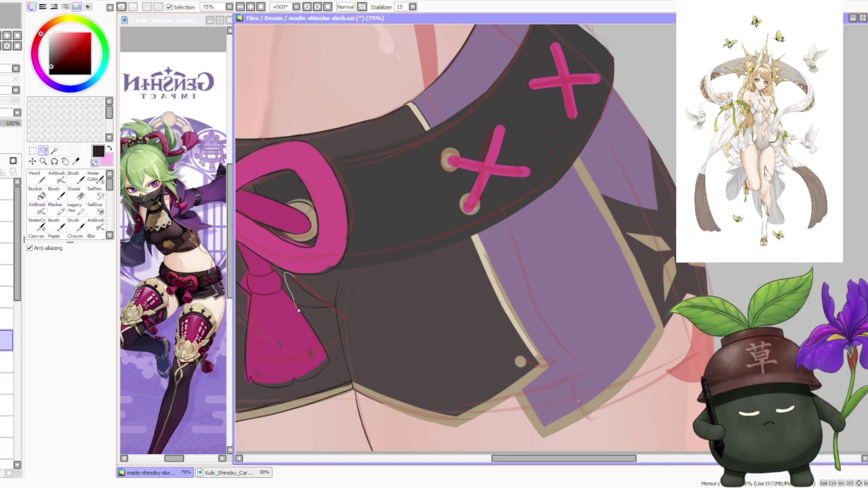
{"action": "mouse_move", "coordinate": [336, 354]}
{"action": "left_mouse_down"}
{"action": "mouse_move", "coordinate": [347, 382]}
{"action": "mouse_move", "coordinate": [365, 355]}
{"action": "mouse_move", "coordinate": [357, 286]}
{"action": "mouse_move", "coordinate": [334, 277]}
{"action": "left_mouse_up"}
Free-deform the selected shorts patch slightly down and right and apply it.
{"action": "key", "text": "ctrl+t"}
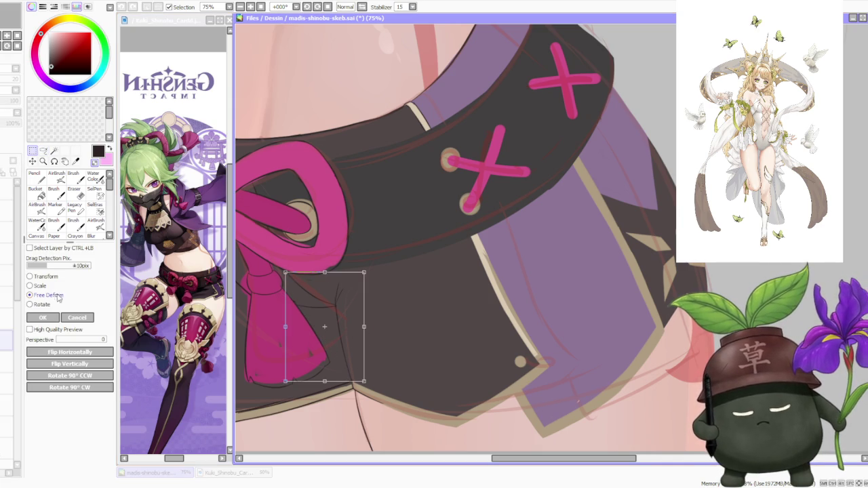
{"action": "left_click_drag", "start_coordinate": [363, 272], "coordinate": [369, 293]}
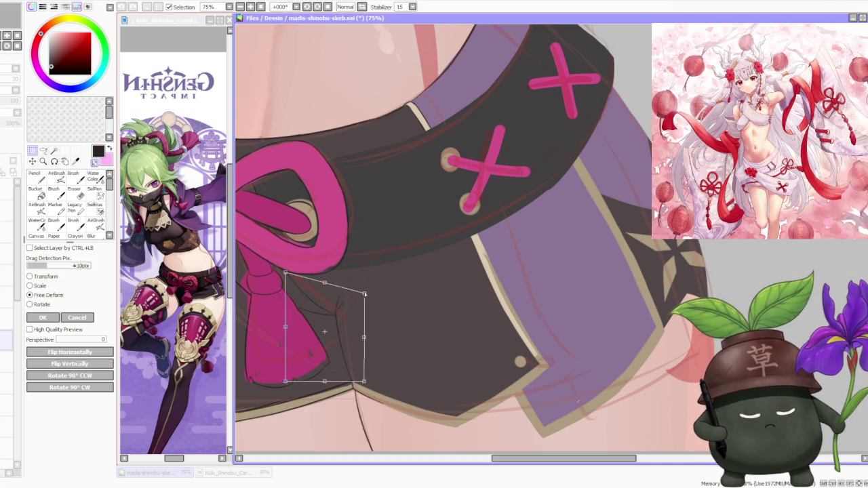
{"action": "scroll", "coordinate": [374, 252], "scroll_direction": "down", "scroll_amount": 3}
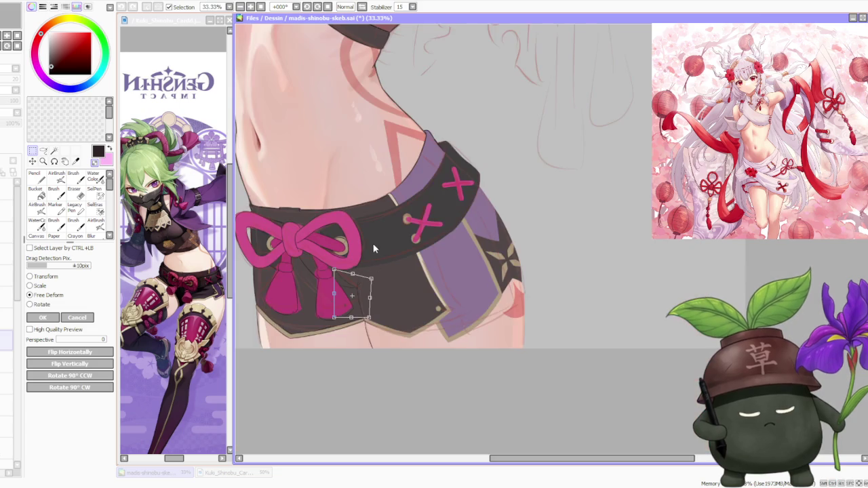
{"action": "scroll", "coordinate": [371, 244], "scroll_direction": "down", "scroll_amount": 2}
{"action": "scroll", "coordinate": [378, 218], "scroll_direction": "up", "scroll_amount": 3}
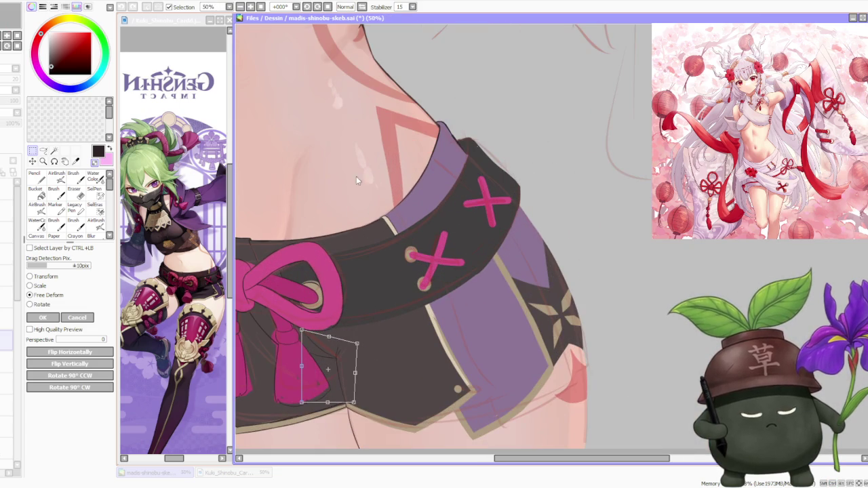
{"action": "left_click", "coordinate": [64, 312]}
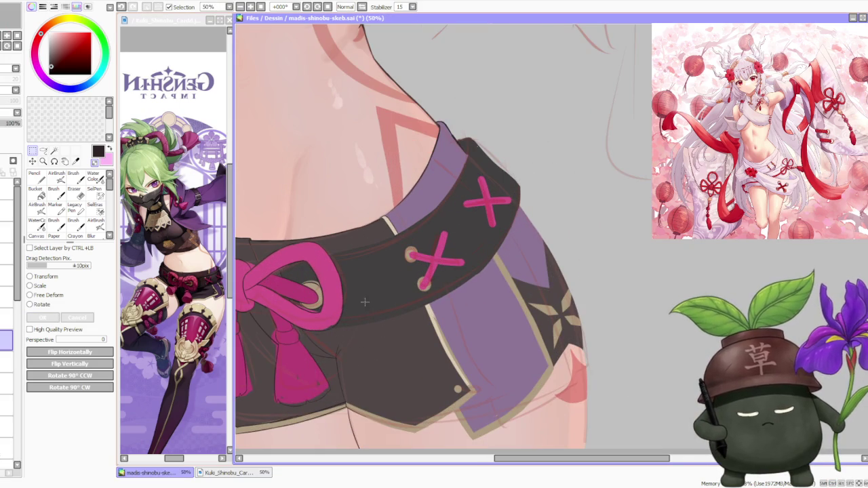
With the Brush, draw a thin dark crease line on the shorts beside the tassel.
{"action": "scroll", "coordinate": [375, 318], "scroll_direction": "down", "scroll_amount": 3}
{"action": "scroll", "coordinate": [391, 270], "scroll_direction": "up", "scroll_amount": 1}
{"action": "scroll", "coordinate": [406, 305], "scroll_direction": "up", "scroll_amount": 1}
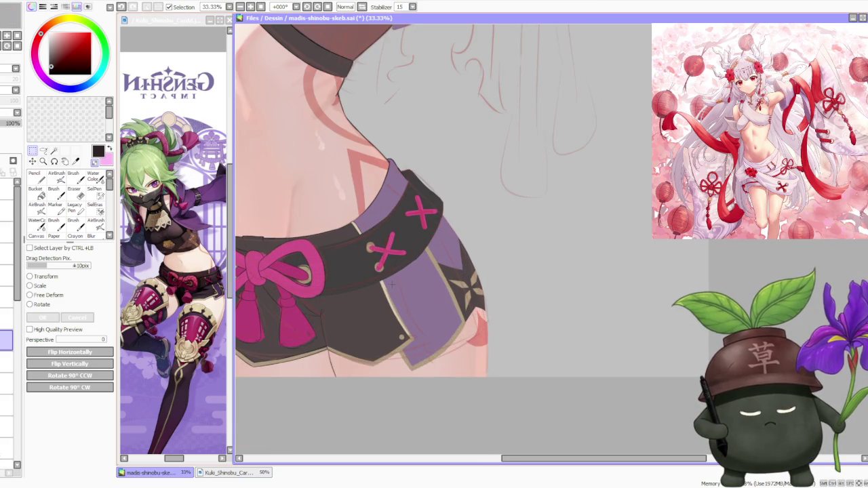
{"action": "scroll", "coordinate": [393, 285], "scroll_direction": "up", "scroll_amount": 1}
{"action": "scroll", "coordinate": [380, 287], "scroll_direction": "down", "scroll_amount": 1}
{"action": "scroll", "coordinate": [334, 288], "scroll_direction": "up", "scroll_amount": 2}
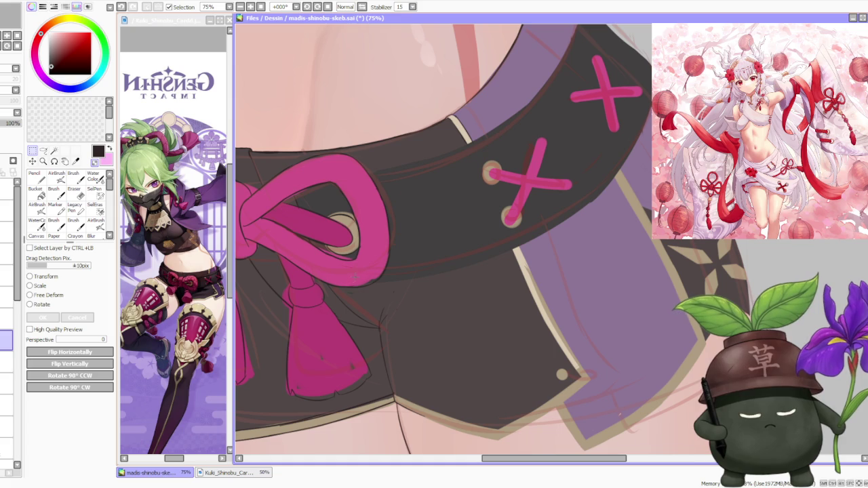
{"action": "key", "text": "b"}
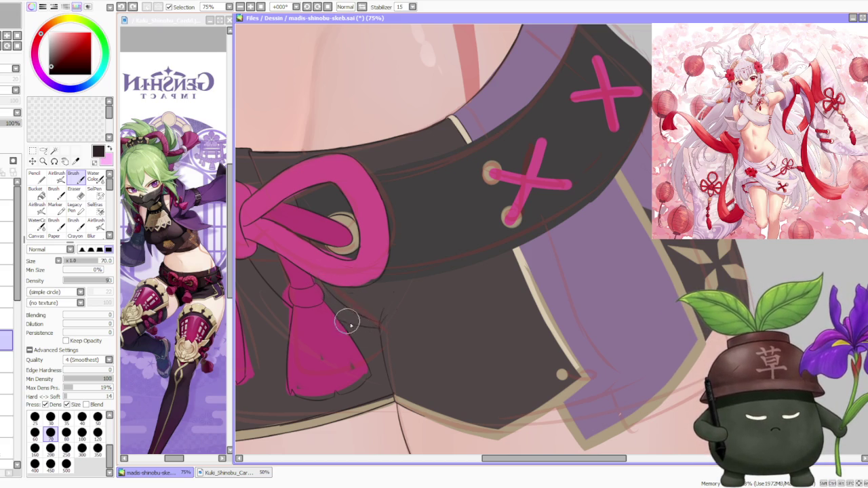
{"action": "left_click_drag", "start_coordinate": [343, 314], "coordinate": [380, 325]}
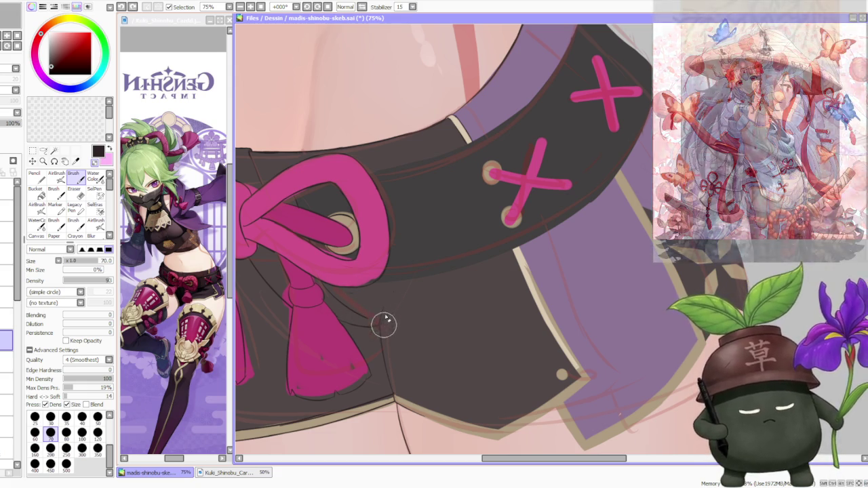
Zoom out to review the new crease on the shorts.
{"action": "scroll", "coordinate": [377, 302], "scroll_direction": "down", "scroll_amount": 4}
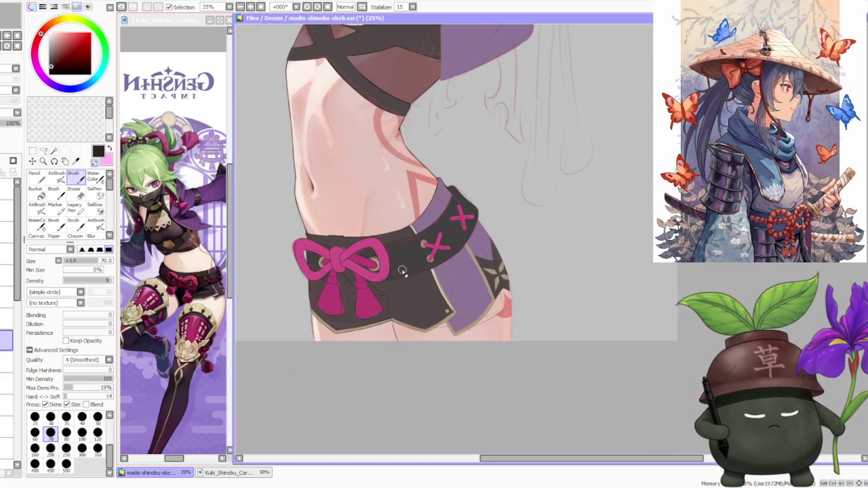
{"action": "scroll", "coordinate": [415, 251], "scroll_direction": "down", "scroll_amount": 1}
{"action": "scroll", "coordinate": [418, 239], "scroll_direction": "down", "scroll_amount": 1}
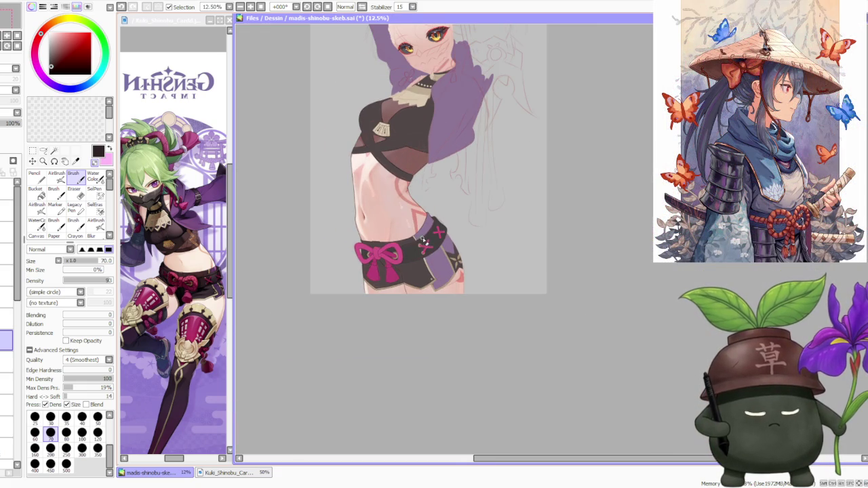
{"action": "scroll", "coordinate": [423, 242], "scroll_direction": "up", "scroll_amount": 2}
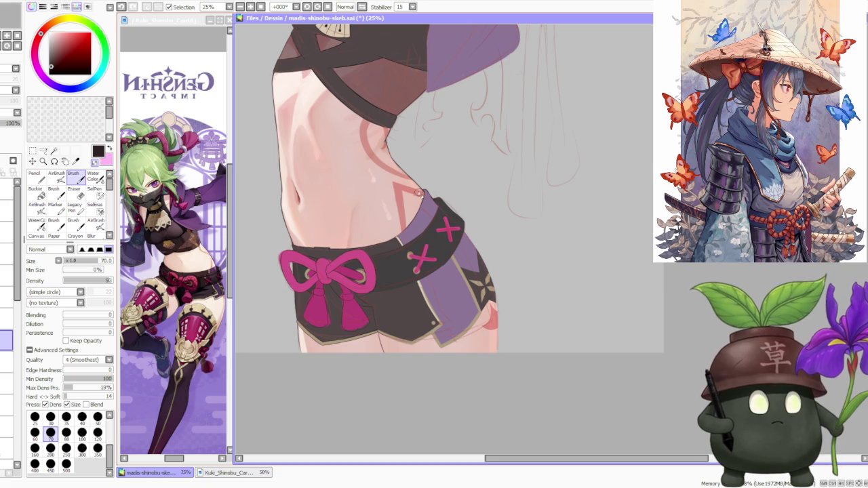
{"action": "scroll", "coordinate": [420, 234], "scroll_direction": "down", "scroll_amount": 3}
{"action": "scroll", "coordinate": [420, 230], "scroll_direction": "up", "scroll_amount": 3}
{"action": "scroll", "coordinate": [421, 204], "scroll_direction": "down", "scroll_amount": 3}
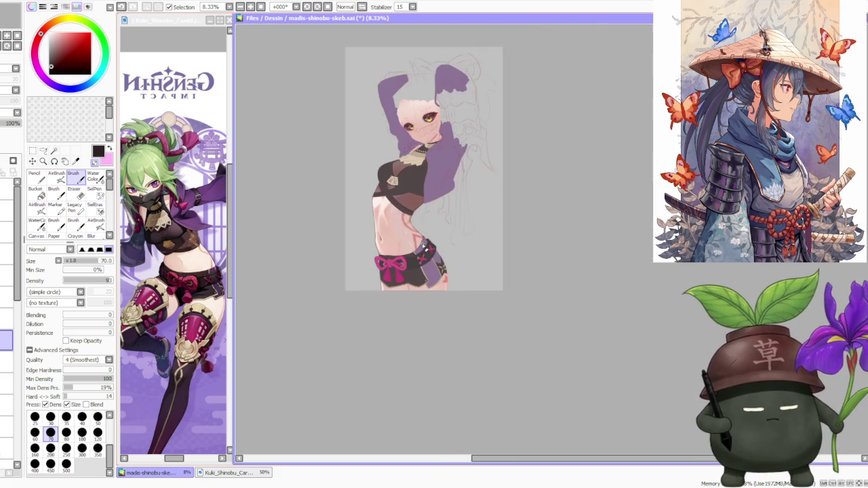
{"action": "scroll", "coordinate": [421, 184], "scroll_direction": "up", "scroll_amount": 1}
{"action": "scroll", "coordinate": [421, 185], "scroll_direction": "up", "scroll_amount": 1}
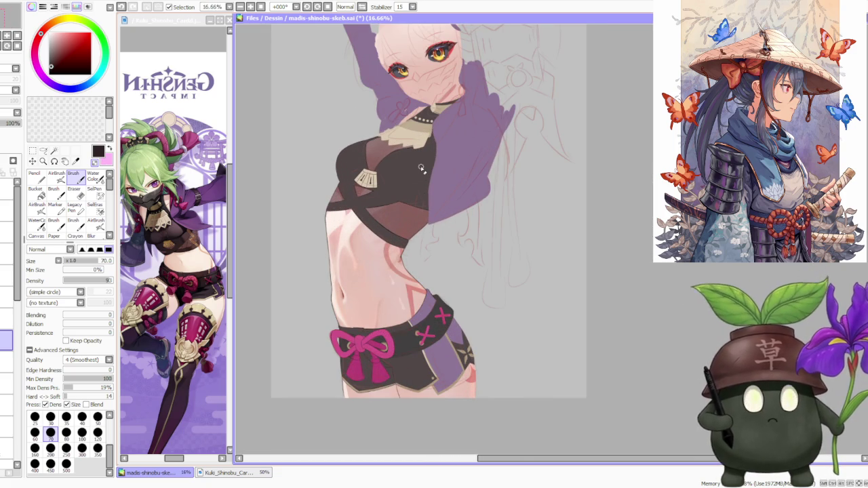
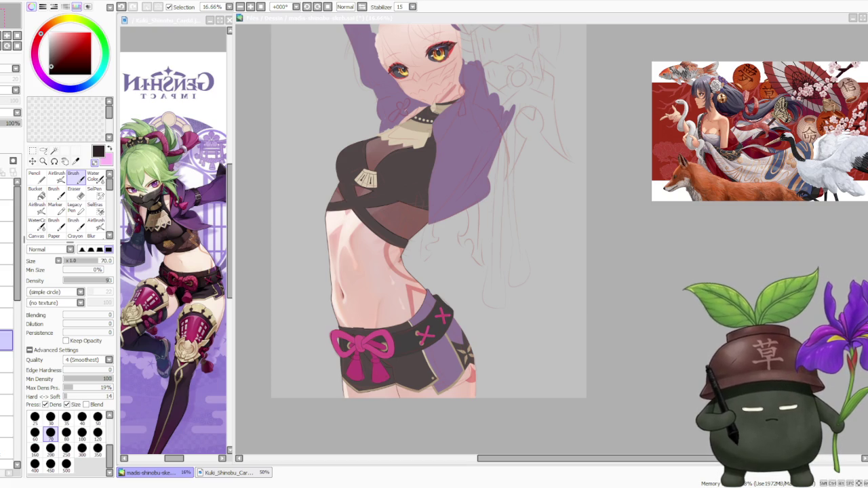
Fade the red sketch layer to 50% opacity.
{"action": "scroll", "coordinate": [400, 249], "scroll_direction": "down", "scroll_amount": 2}
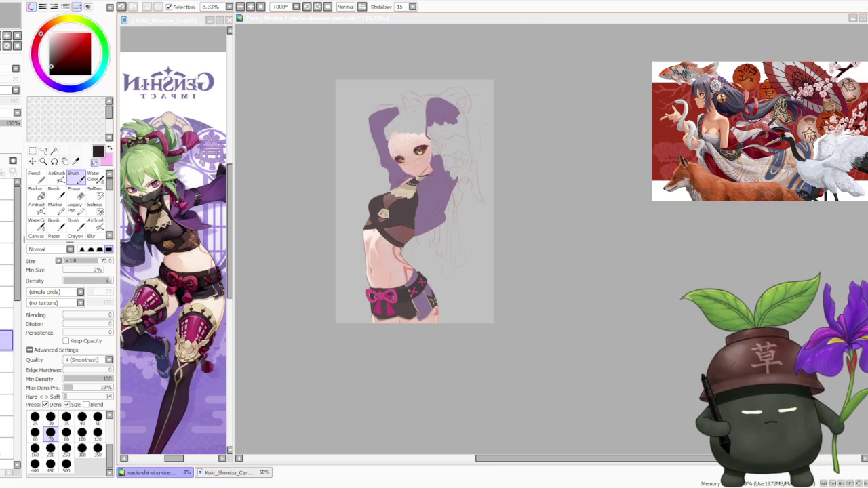
{"action": "scroll", "coordinate": [416, 237], "scroll_direction": "up", "scroll_amount": 2}
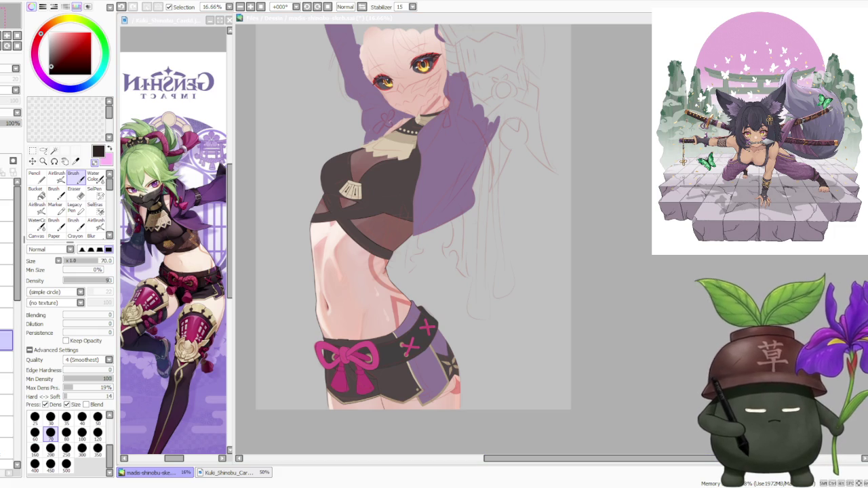
{"action": "scroll", "coordinate": [425, 352], "scroll_direction": "down", "scroll_amount": 1}
{"action": "scroll", "coordinate": [424, 352], "scroll_direction": "up", "scroll_amount": 3}
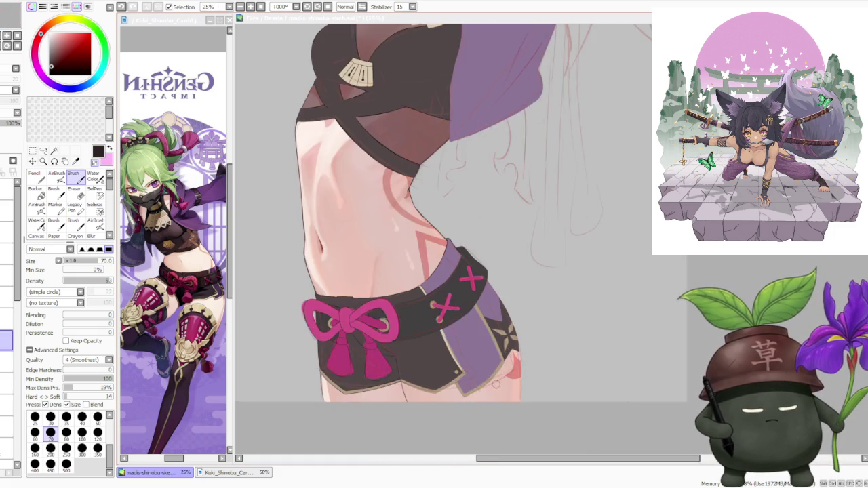
{"action": "scroll", "coordinate": [425, 352], "scroll_direction": "up", "scroll_amount": 1}
{"action": "scroll", "coordinate": [425, 353], "scroll_direction": "down", "scroll_amount": 1}
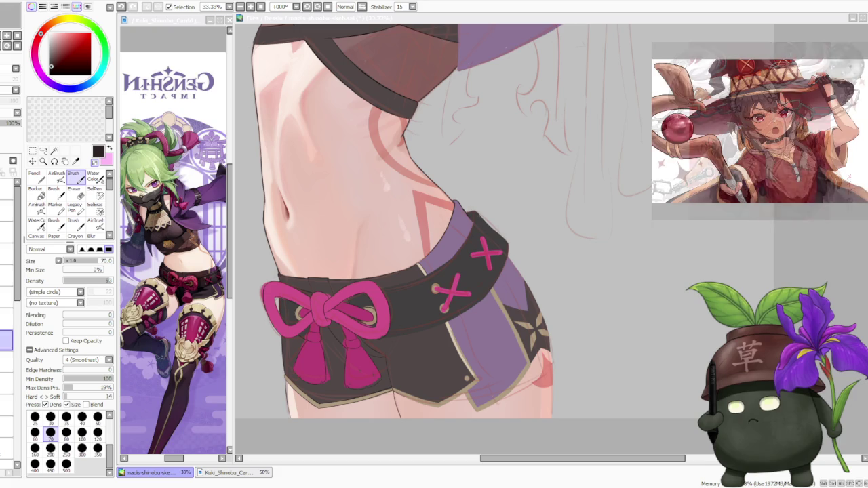
{"action": "scroll", "coordinate": [614, 227], "scroll_direction": "down", "scroll_amount": 1}
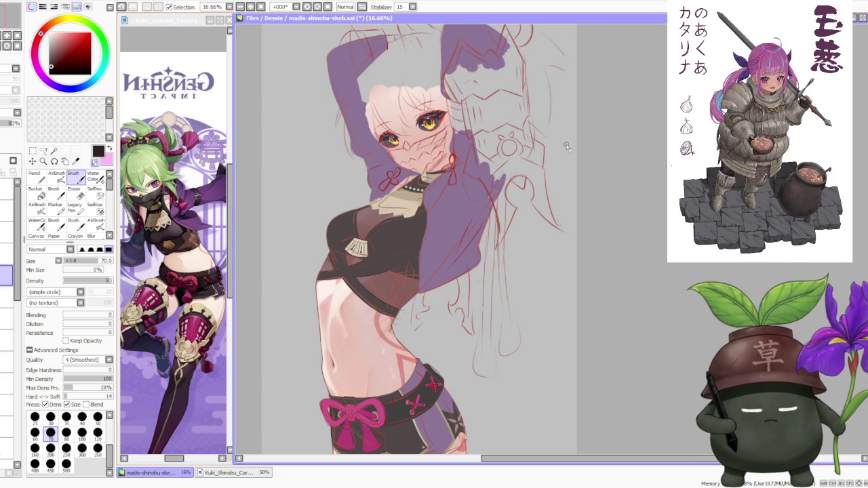
{"action": "scroll", "coordinate": [332, 300], "scroll_direction": "down", "scroll_amount": 2}
{"action": "scroll", "coordinate": [382, 321], "scroll_direction": "up", "scroll_amount": 2}
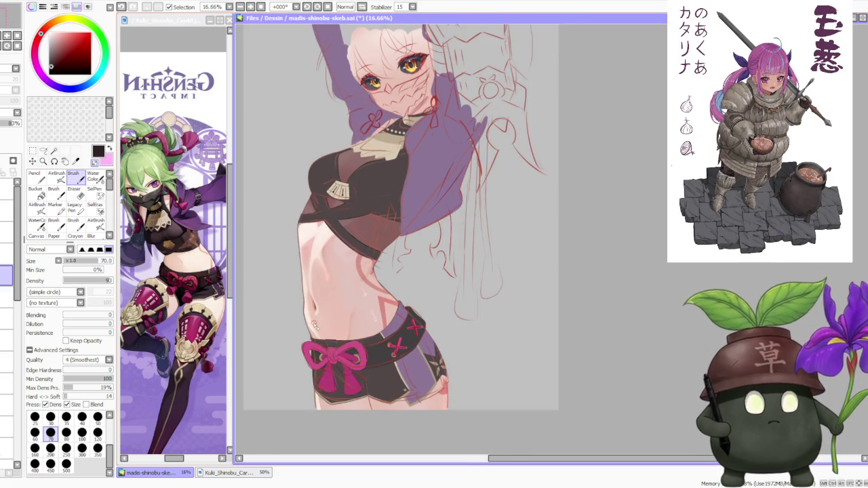
{"action": "left_click_drag", "start_coordinate": [7, 124], "coordinate": [3, 124]}
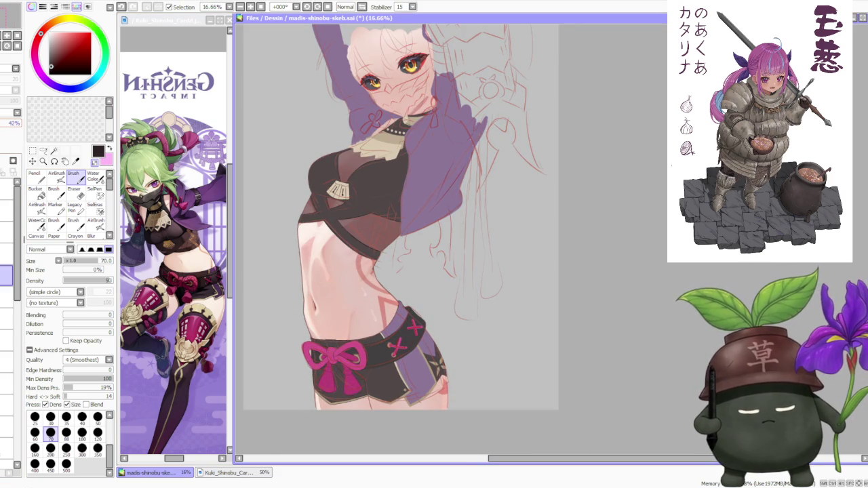
Select the paint layer under the sketch, set brush size 60, and tilt the view left.
{"action": "left_click", "coordinate": [7, 341]}
{"action": "scroll", "coordinate": [362, 318], "scroll_direction": "down", "scroll_amount": 1}
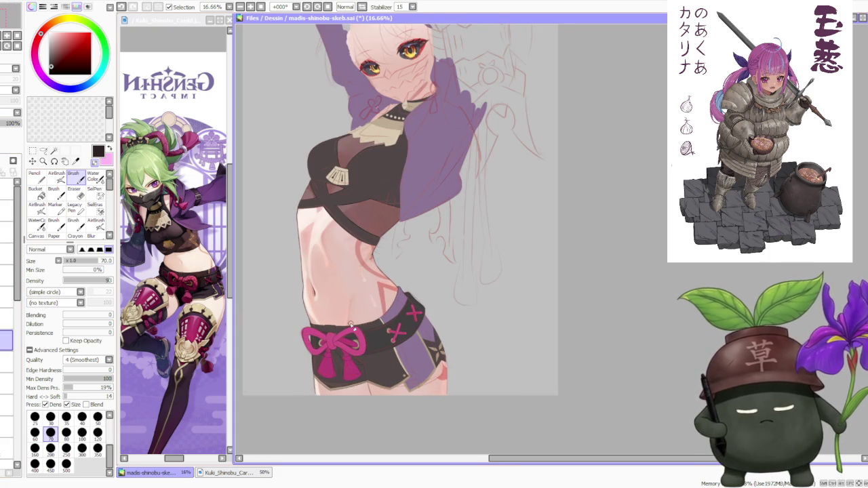
{"action": "scroll", "coordinate": [430, 328], "scroll_direction": "up", "scroll_amount": 1}
{"action": "scroll", "coordinate": [431, 327], "scroll_direction": "up", "scroll_amount": 1}
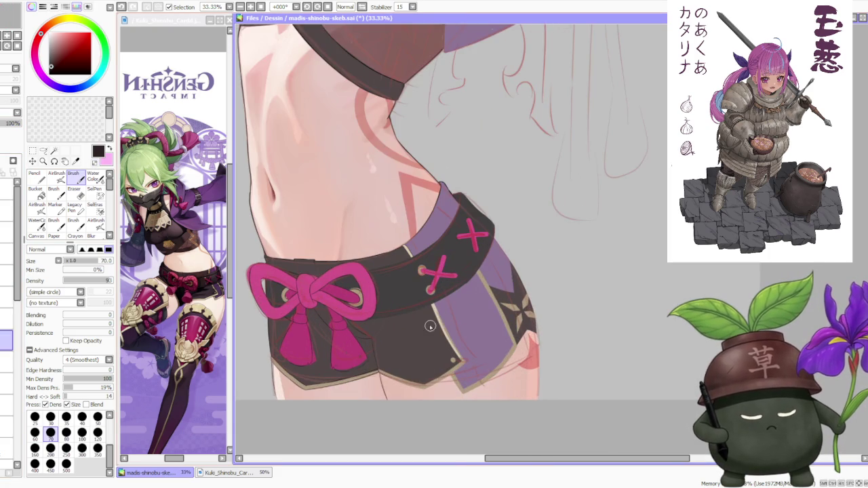
{"action": "scroll", "coordinate": [433, 329], "scroll_direction": "up", "scroll_amount": 1}
{"action": "scroll", "coordinate": [361, 373], "scroll_direction": "up", "scroll_amount": 1}
{"action": "scroll", "coordinate": [376, 401], "scroll_direction": "down", "scroll_amount": 1}
{"action": "left_click", "coordinate": [35, 432]}
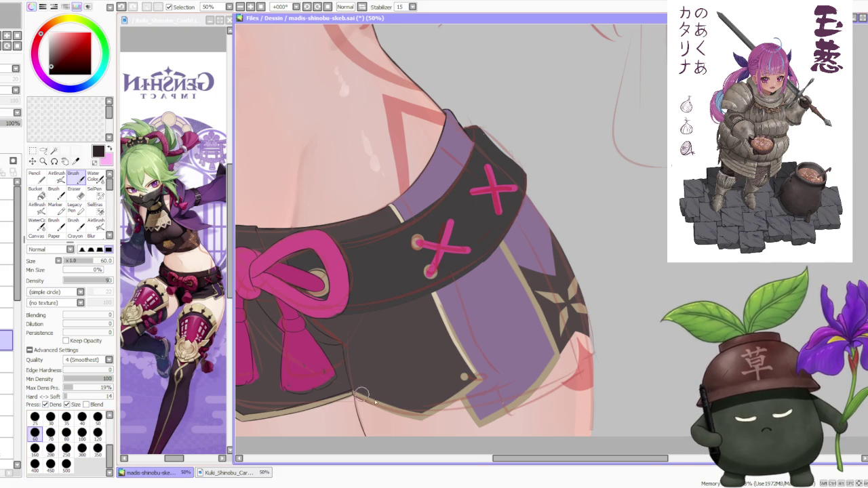
{"action": "scroll", "coordinate": [372, 398], "scroll_direction": "up", "scroll_amount": 1}
{"action": "scroll", "coordinate": [380, 410], "scroll_direction": "down", "scroll_amount": 1}
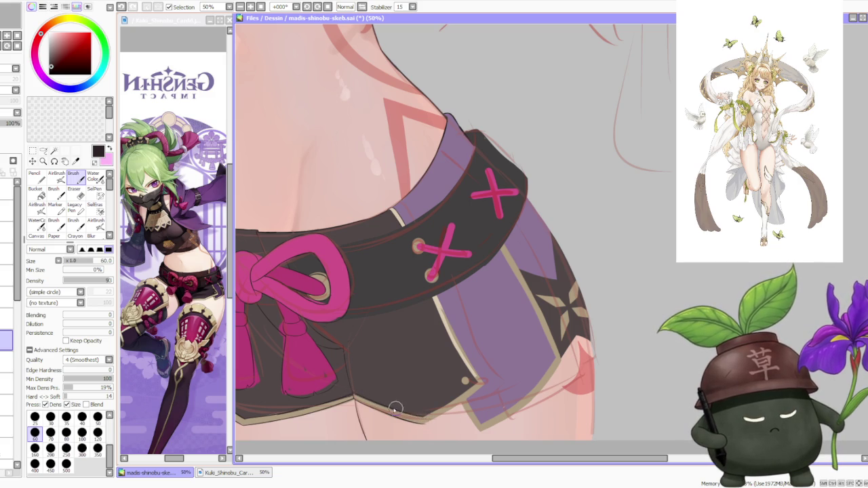
{"action": "scroll", "coordinate": [398, 410], "scroll_direction": "down", "scroll_amount": 2}
{"action": "left_click", "coordinate": [306, 7]}
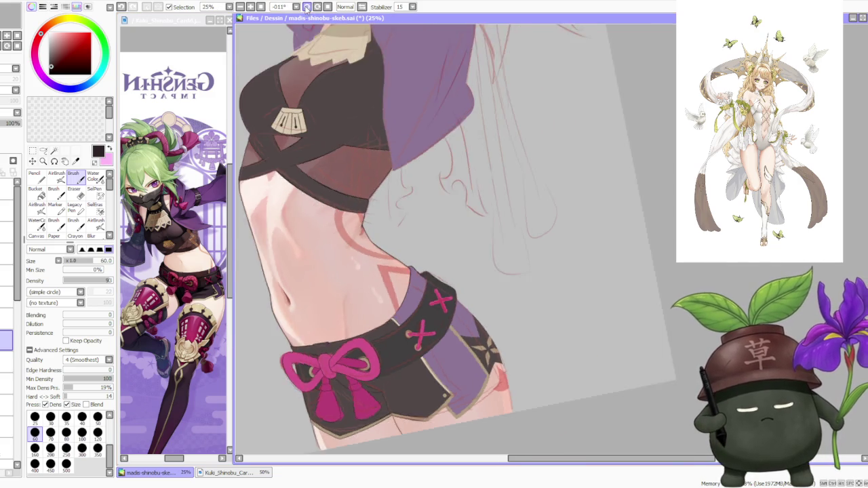
Rotate the canvas view to -33° and mirror it horizontally.
{"action": "left_click", "coordinate": [307, 7]}
{"action": "scroll", "coordinate": [471, 314], "scroll_direction": "up", "scroll_amount": 2}
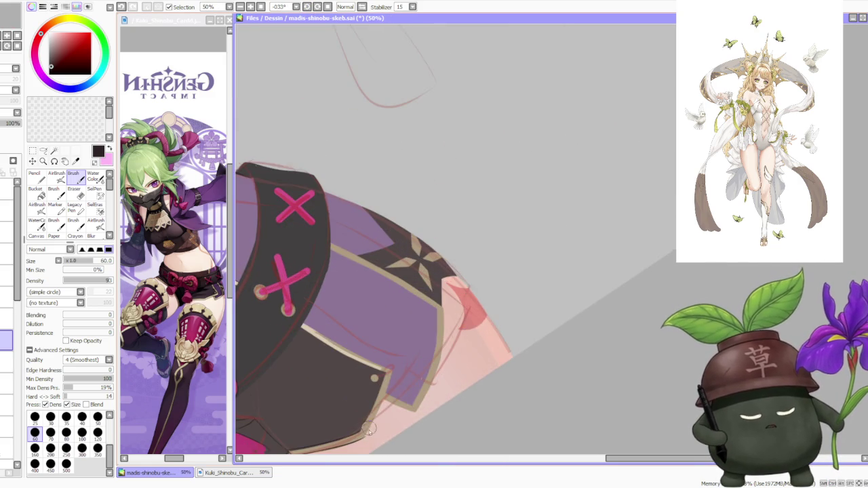
{"action": "scroll", "coordinate": [370, 426], "scroll_direction": "up", "scroll_amount": 1}
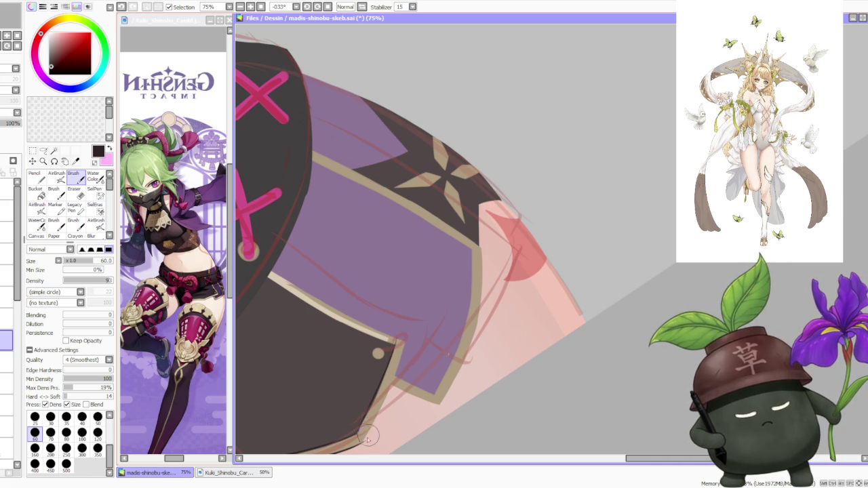
{"action": "scroll", "coordinate": [406, 276], "scroll_direction": "down", "scroll_amount": 2}
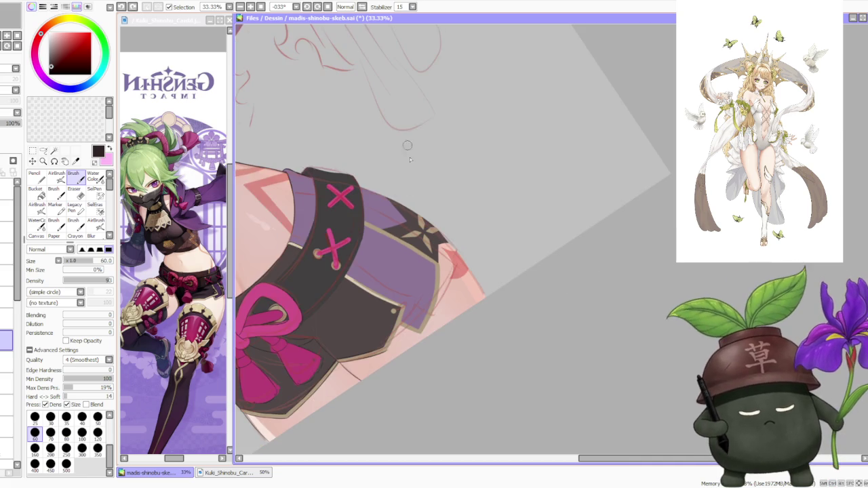
{"action": "left_click", "coordinate": [362, 7]}
{"action": "scroll", "coordinate": [457, 406], "scroll_direction": "up", "scroll_amount": 1}
{"action": "scroll", "coordinate": [457, 406], "scroll_direction": "up", "scroll_amount": 1}
{"action": "scroll", "coordinate": [366, 397], "scroll_direction": "up", "scroll_amount": 2}
{"action": "scroll", "coordinate": [353, 392], "scroll_direction": "down", "scroll_amount": 1}
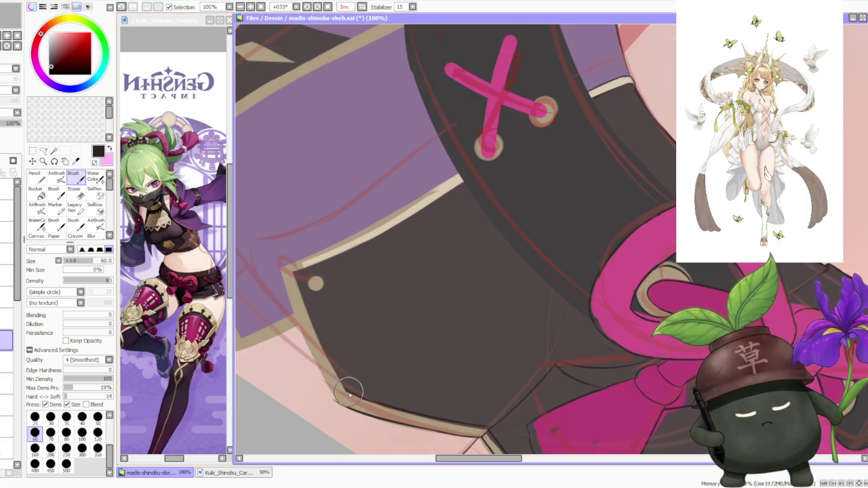
{"action": "scroll", "coordinate": [351, 392], "scroll_direction": "up", "scroll_amount": 1}
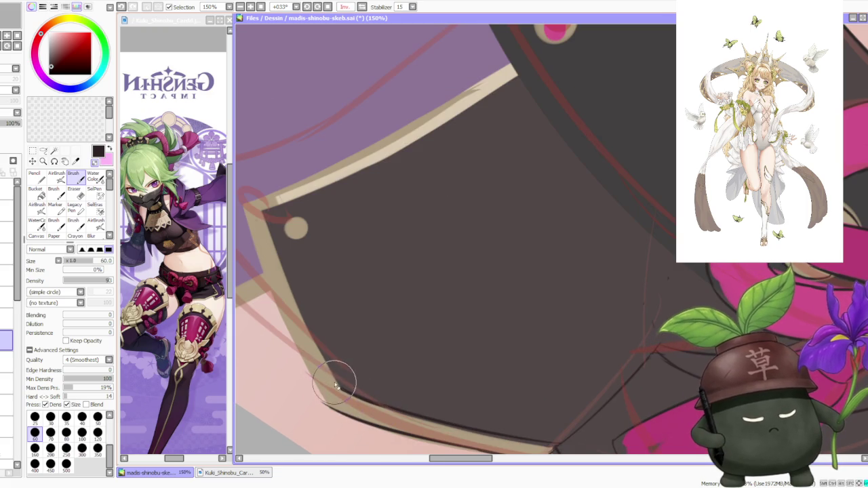
{"action": "scroll", "coordinate": [329, 373], "scroll_direction": "down", "scroll_amount": 2}
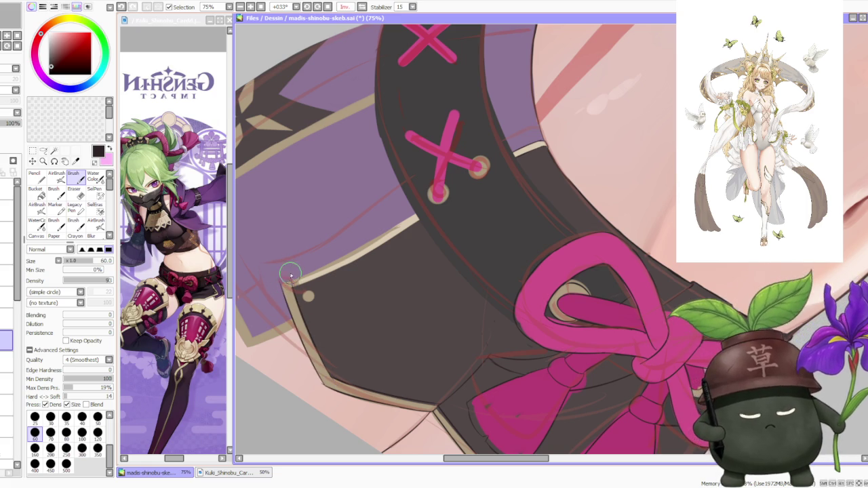
{"action": "scroll", "coordinate": [300, 320], "scroll_direction": "up", "scroll_amount": 2}
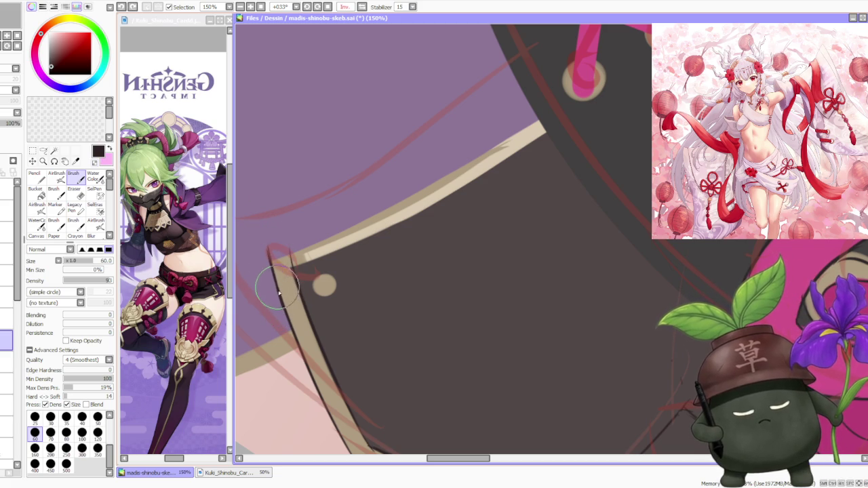
Return the canvas rotation to upright.
{"action": "key", "text": "ctrl"}
{"action": "scroll", "coordinate": [283, 290], "scroll_direction": "down", "scroll_amount": 5}
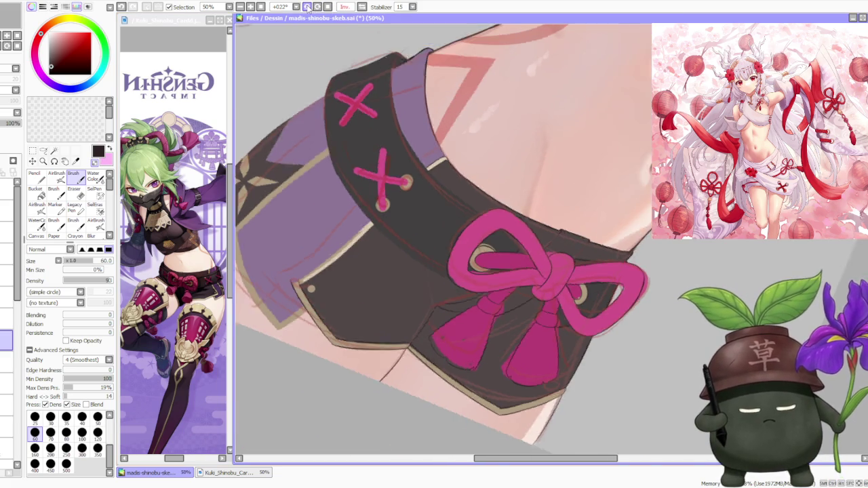
{"action": "left_click", "coordinate": [307, 7]}
{"action": "scroll", "coordinate": [311, 291], "scroll_direction": "up", "scroll_amount": 3}
{"action": "scroll", "coordinate": [325, 315], "scroll_direction": "down", "scroll_amount": 1}
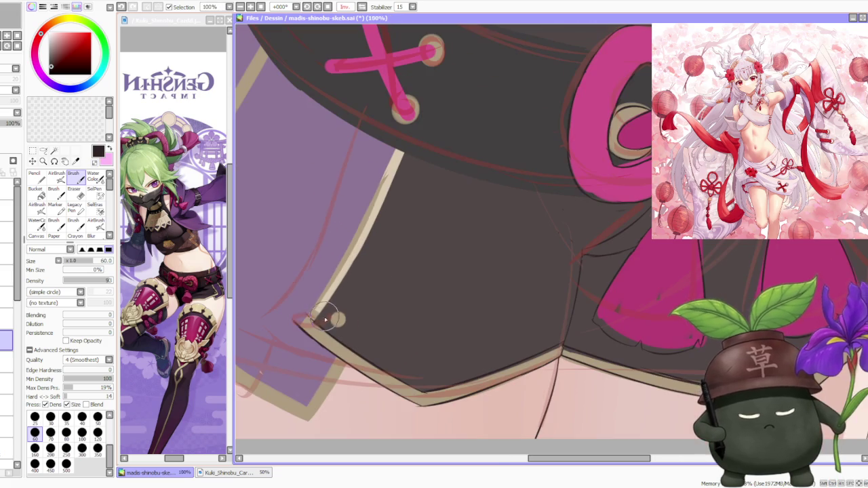
Paint a dark stroke along the cream trim's inner edge, redoing one attempt, and zoom to check.
{"action": "mouse_move", "coordinate": [317, 323]}
{"action": "left_mouse_down"}
{"action": "mouse_move", "coordinate": [353, 262]}
{"action": "mouse_move", "coordinate": [335, 290]}
{"action": "left_mouse_up"}
{"action": "left_click_drag", "start_coordinate": [302, 327], "coordinate": [368, 194]}
{"action": "key", "text": "ctrl+z"}
{"action": "left_click_drag", "start_coordinate": [309, 315], "coordinate": [380, 197]}
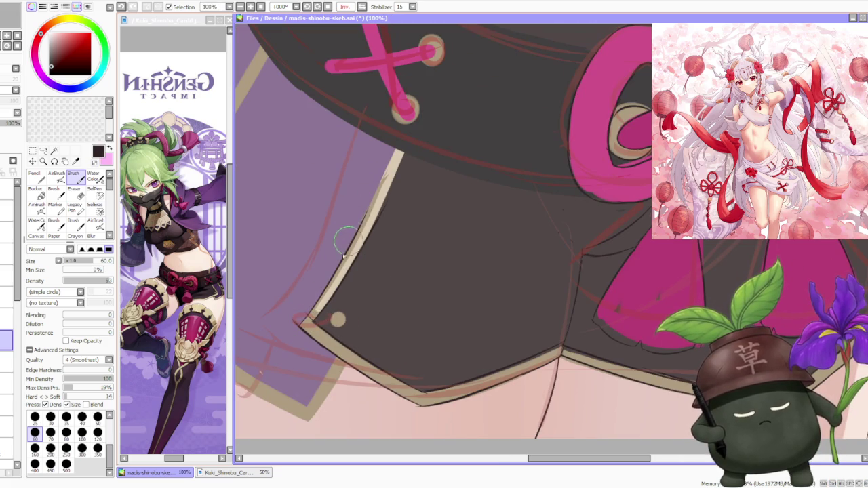
{"action": "scroll", "coordinate": [310, 316], "scroll_direction": "up", "scroll_amount": 1}
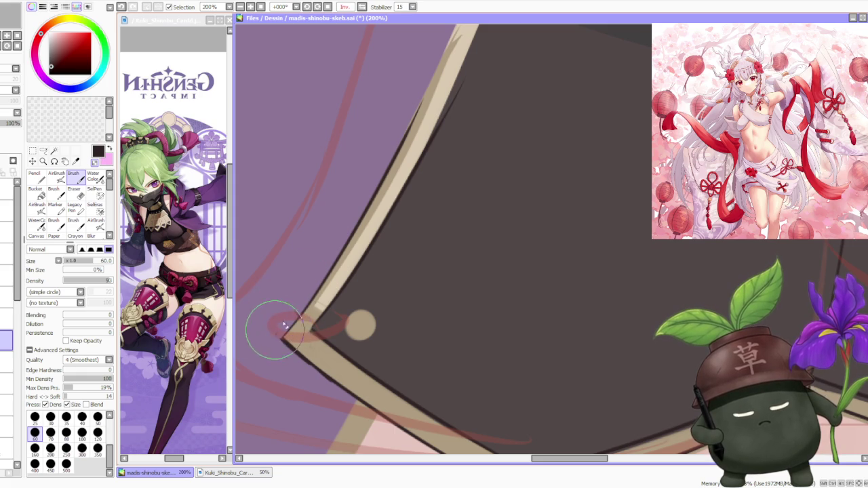
{"action": "scroll", "coordinate": [329, 271], "scroll_direction": "down", "scroll_amount": 3}
{"action": "scroll", "coordinate": [361, 249], "scroll_direction": "up", "scroll_amount": 3}
{"action": "scroll", "coordinate": [361, 248], "scroll_direction": "down", "scroll_amount": 3}
{"action": "scroll", "coordinate": [367, 231], "scroll_direction": "up", "scroll_amount": 3}
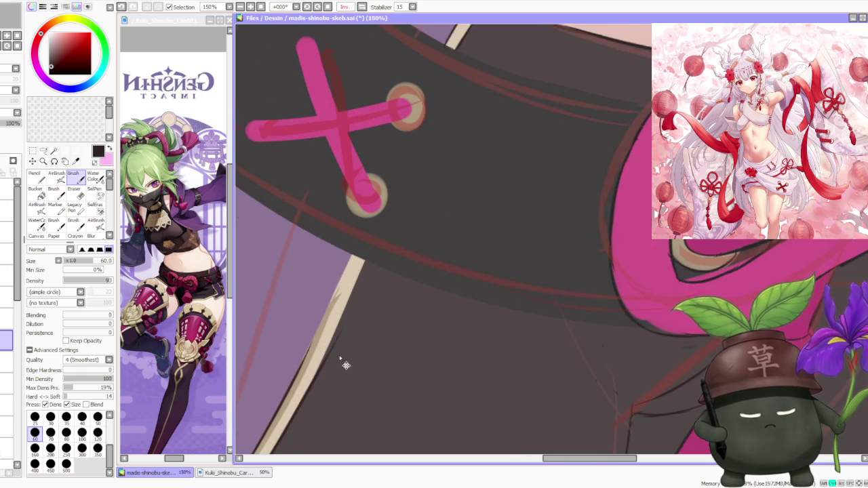
{"action": "scroll", "coordinate": [335, 363], "scroll_direction": "down", "scroll_amount": 2}
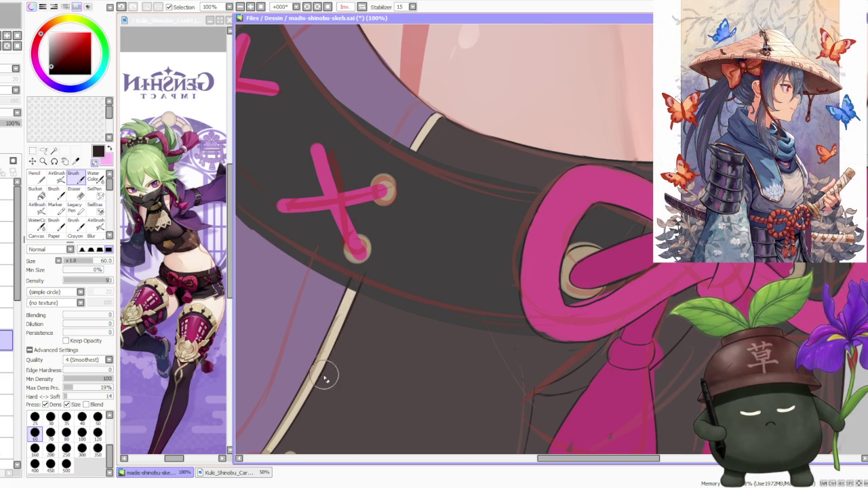
{"action": "scroll", "coordinate": [333, 358], "scroll_direction": "down", "scroll_amount": 2}
{"action": "scroll", "coordinate": [346, 295], "scroll_direction": "up", "scroll_amount": 2}
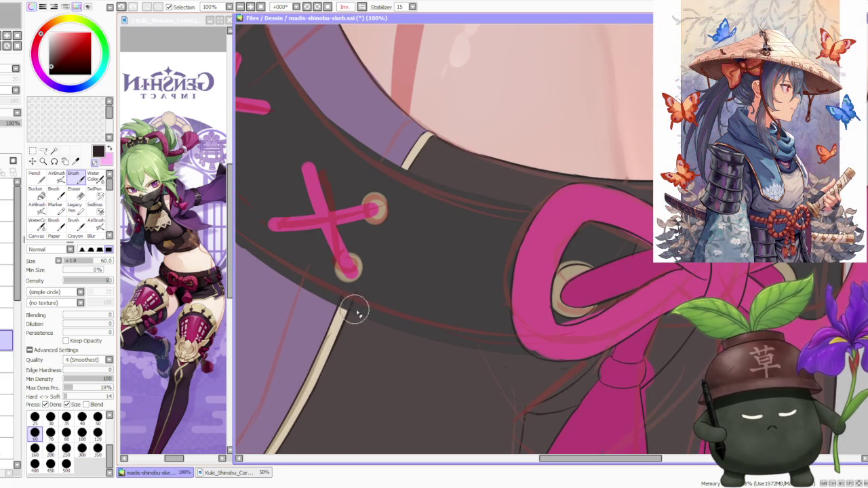
{"action": "scroll", "coordinate": [352, 288], "scroll_direction": "down", "scroll_amount": 3}
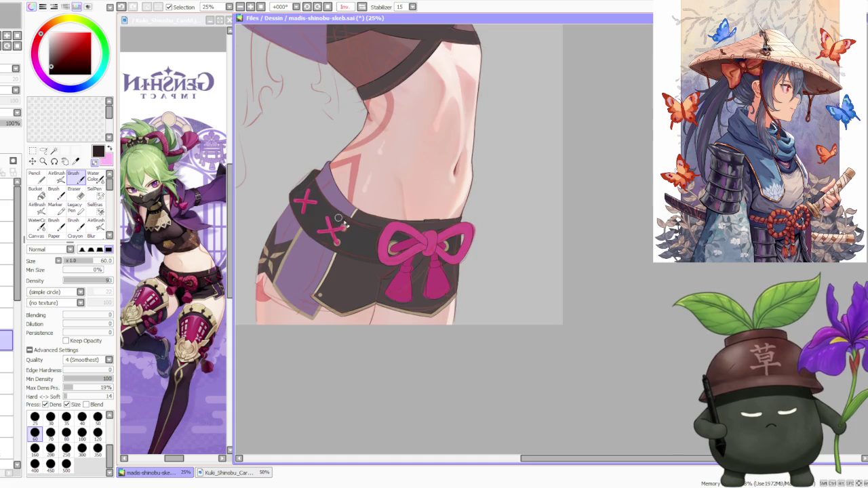
{"action": "scroll", "coordinate": [330, 280], "scroll_direction": "up", "scroll_amount": 2}
{"action": "scroll", "coordinate": [312, 319], "scroll_direction": "up", "scroll_amount": 2}
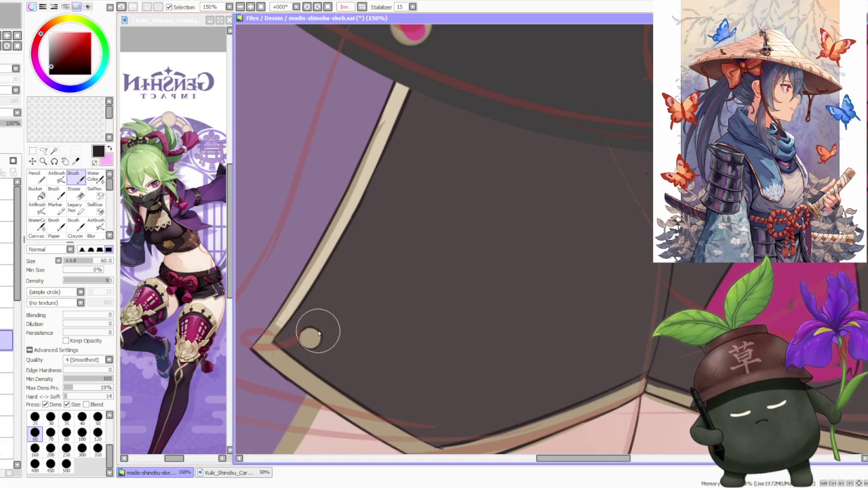
{"action": "scroll", "coordinate": [320, 315], "scroll_direction": "down", "scroll_amount": 2}
{"action": "scroll", "coordinate": [325, 295], "scroll_direction": "down", "scroll_amount": 2}
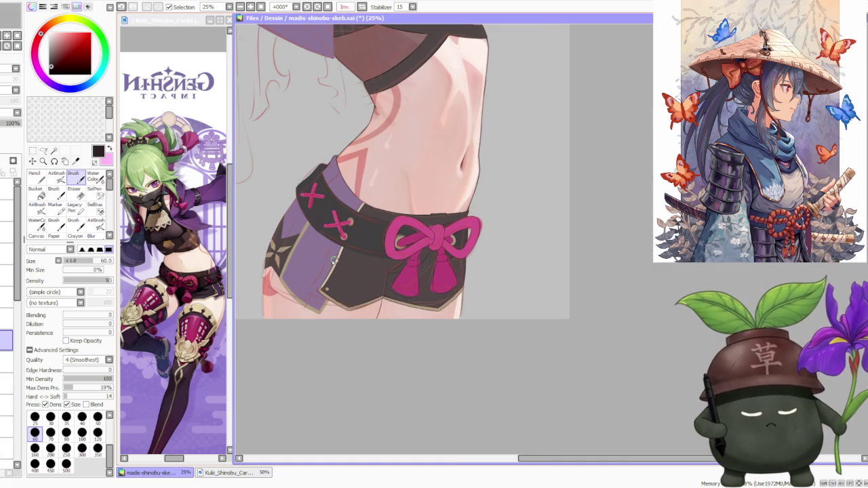
{"action": "scroll", "coordinate": [319, 319], "scroll_direction": "up", "scroll_amount": 2}
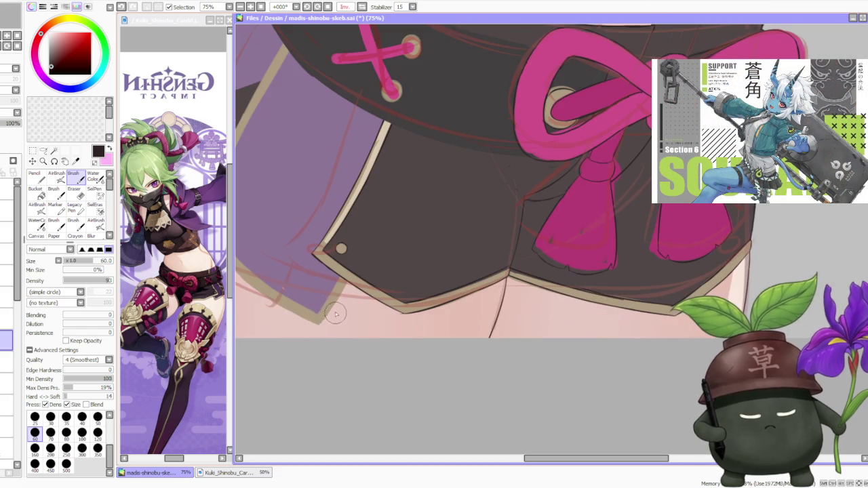
{"action": "left_click_drag", "start_coordinate": [320, 327], "coordinate": [342, 278]}
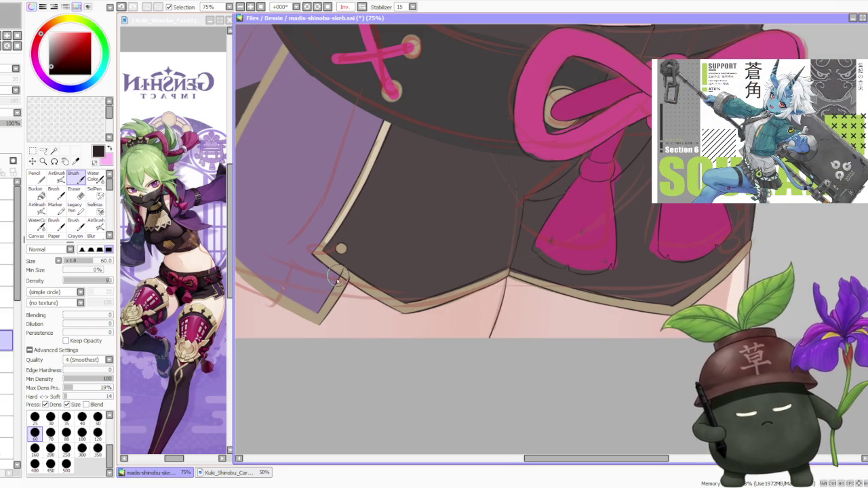
{"action": "scroll", "coordinate": [326, 314], "scroll_direction": "down", "scroll_amount": 2}
{"action": "scroll", "coordinate": [258, 252], "scroll_direction": "up", "scroll_amount": 1}
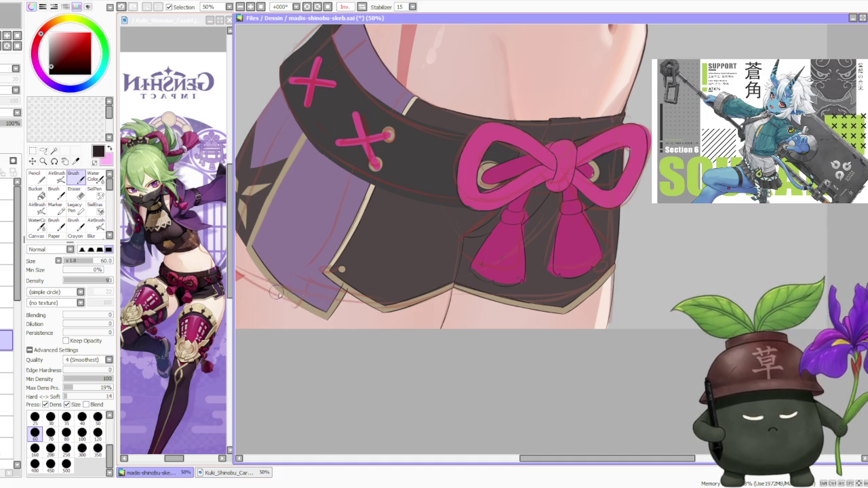
{"action": "key", "text": "ctrl+z"}
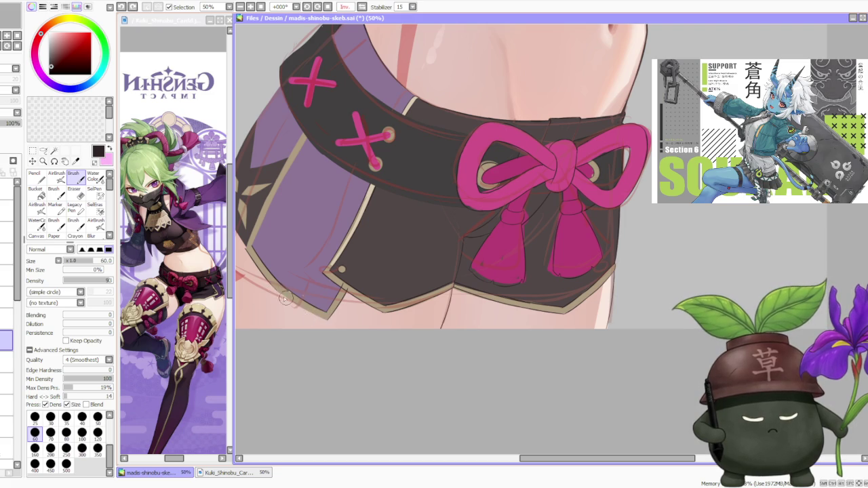
{"action": "scroll", "coordinate": [275, 279], "scroll_direction": "up", "scroll_amount": 2}
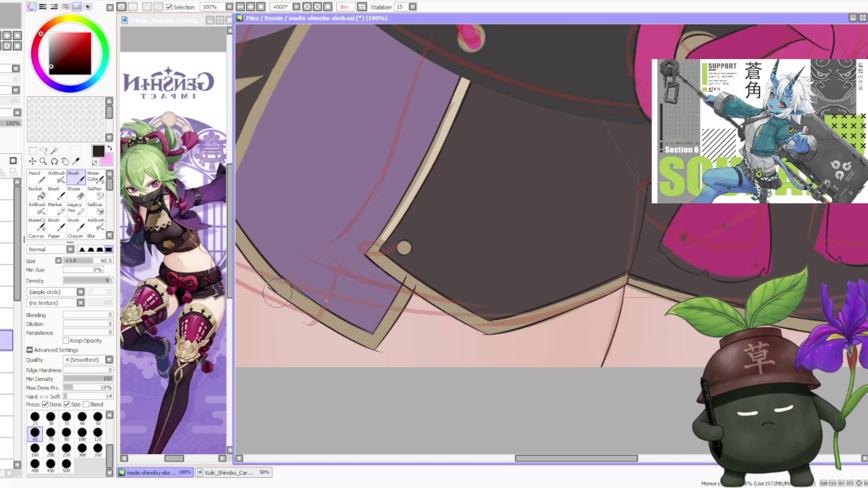
{"action": "scroll", "coordinate": [274, 284], "scroll_direction": "down", "scroll_amount": 1}
{"action": "scroll", "coordinate": [284, 279], "scroll_direction": "up", "scroll_amount": 1}
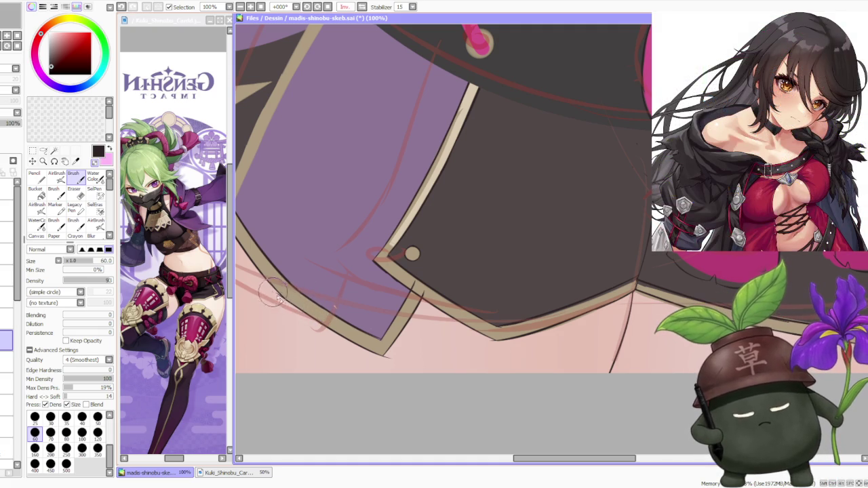
{"action": "scroll", "coordinate": [306, 277], "scroll_direction": "down", "scroll_amount": 2}
{"action": "scroll", "coordinate": [380, 325], "scroll_direction": "up", "scroll_amount": 2}
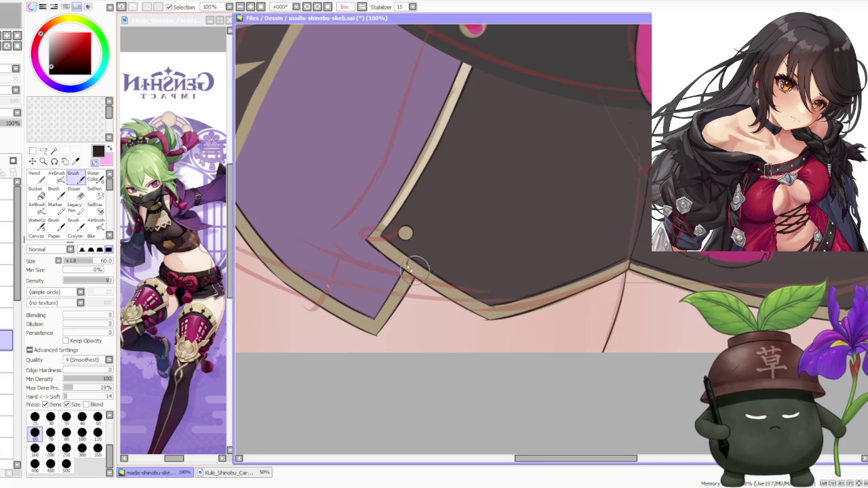
{"action": "scroll", "coordinate": [415, 270], "scroll_direction": "down", "scroll_amount": 2}
{"action": "scroll", "coordinate": [458, 307], "scroll_direction": "up", "scroll_amount": 2}
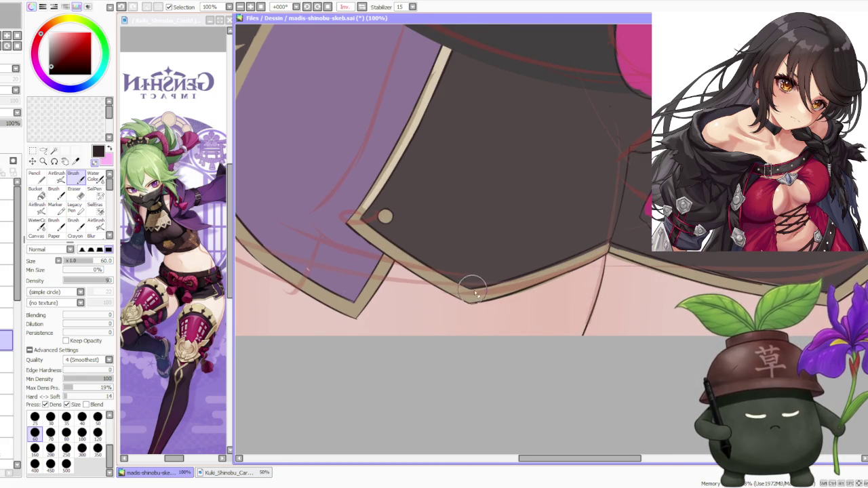
{"action": "scroll", "coordinate": [467, 292], "scroll_direction": "down", "scroll_amount": 4}
{"action": "scroll", "coordinate": [392, 206], "scroll_direction": "up", "scroll_amount": 2}
{"action": "scroll", "coordinate": [383, 305], "scroll_direction": "up", "scroll_amount": 1}
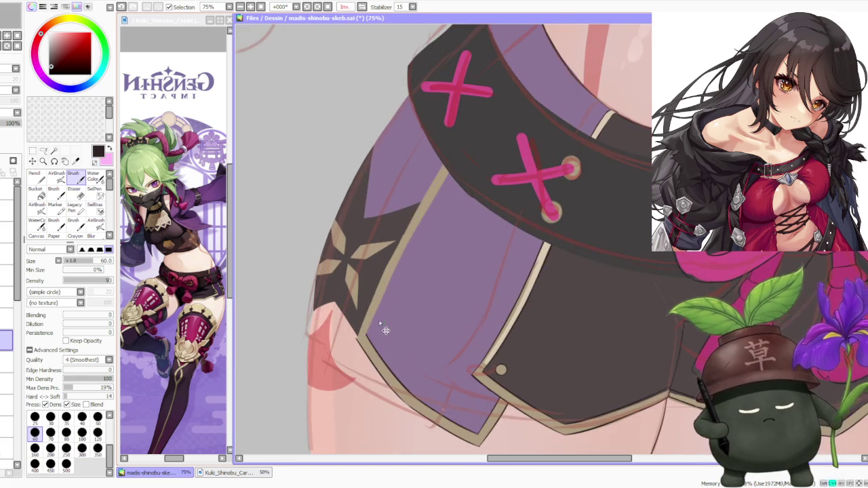
Outline the purple side panel's edge in tan, tilt the view, then undo the last stroke.
{"action": "scroll", "coordinate": [375, 328], "scroll_direction": "down", "scroll_amount": 1}
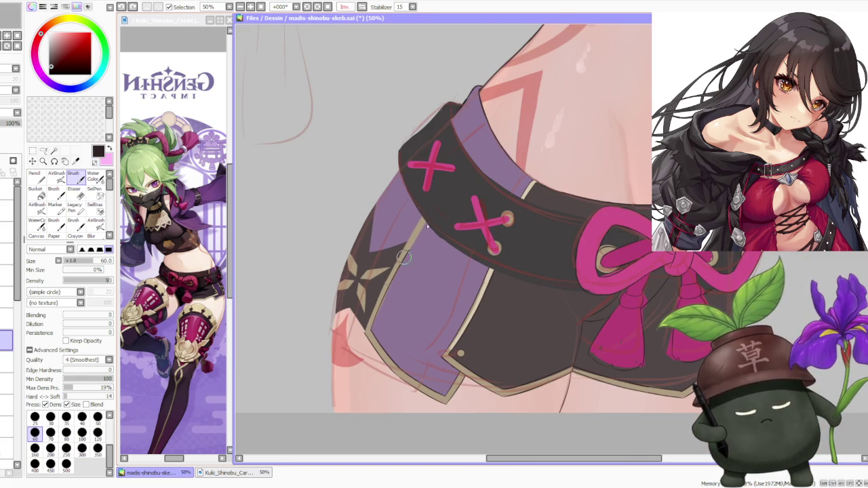
{"action": "left_click_drag", "start_coordinate": [398, 267], "coordinate": [384, 323]}
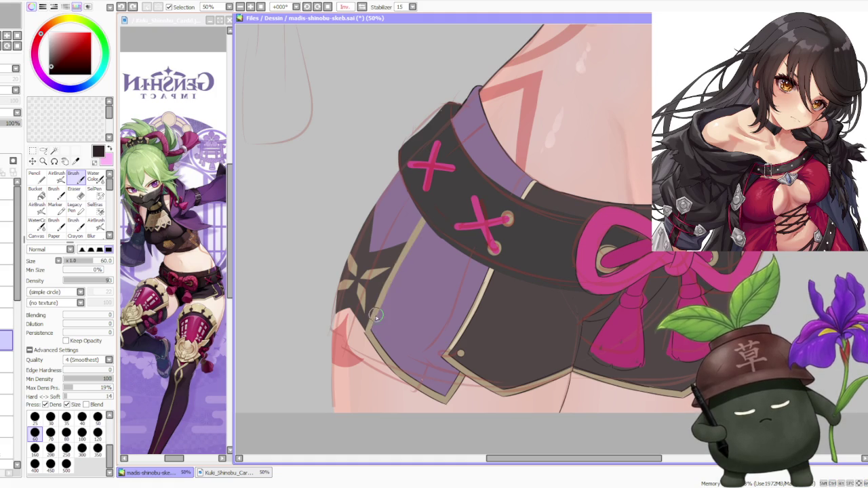
{"action": "left_click_drag", "start_coordinate": [387, 285], "coordinate": [371, 333]}
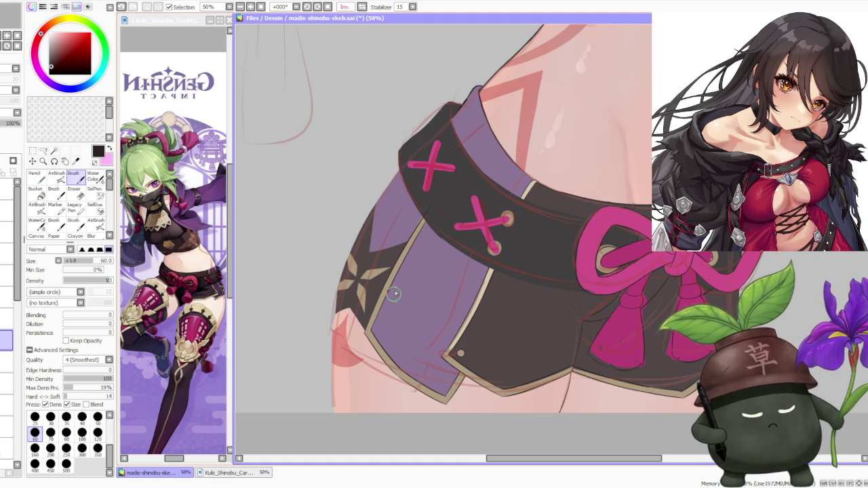
{"action": "scroll", "coordinate": [393, 297], "scroll_direction": "up", "scroll_amount": 1}
{"action": "scroll", "coordinate": [369, 319], "scroll_direction": "up", "scroll_amount": 1}
{"action": "scroll", "coordinate": [367, 332], "scroll_direction": "up", "scroll_amount": 1}
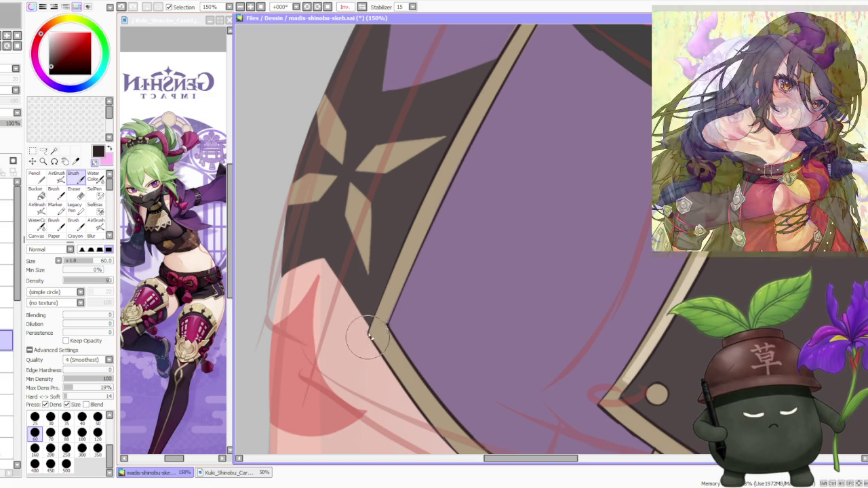
{"action": "scroll", "coordinate": [388, 327], "scroll_direction": "down", "scroll_amount": 4}
{"action": "scroll", "coordinate": [441, 223], "scroll_direction": "up", "scroll_amount": 3}
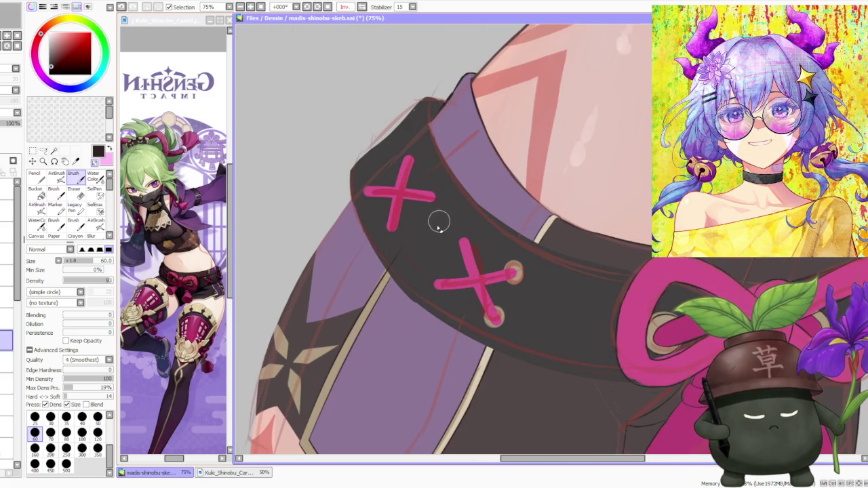
{"action": "key", "text": "Delete"}
{"action": "scroll", "coordinate": [380, 258], "scroll_direction": "down", "scroll_amount": 2}
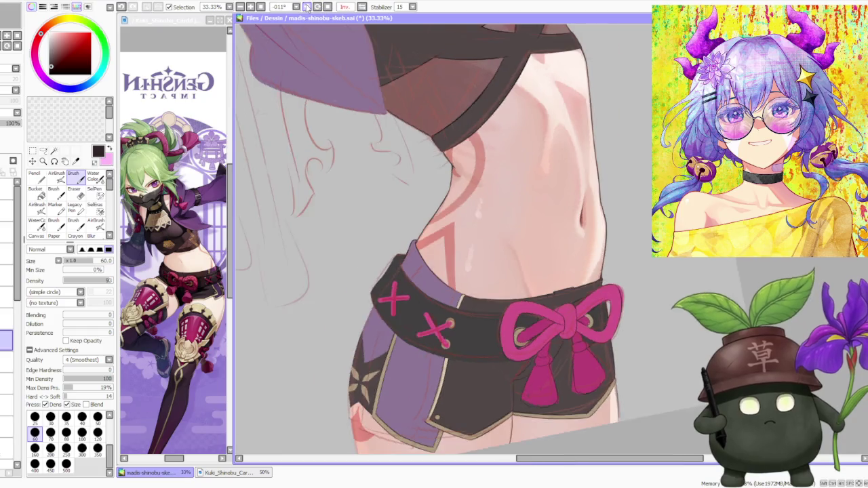
{"action": "scroll", "coordinate": [397, 299], "scroll_direction": "down", "scroll_amount": 1}
{"action": "scroll", "coordinate": [397, 299], "scroll_direction": "up", "scroll_amount": 4}
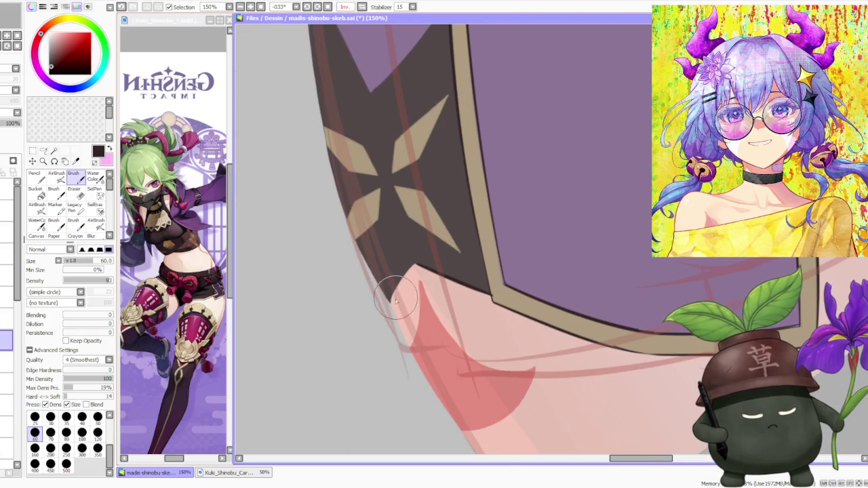
{"action": "key", "text": "ctrl+z"}
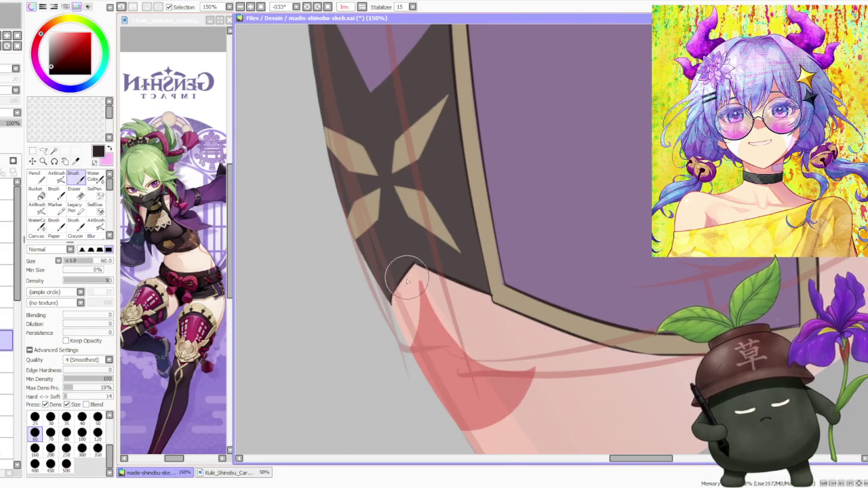
{"action": "scroll", "coordinate": [411, 272], "scroll_direction": "down", "scroll_amount": 1}
{"action": "scroll", "coordinate": [404, 282], "scroll_direction": "down", "scroll_amount": 1}
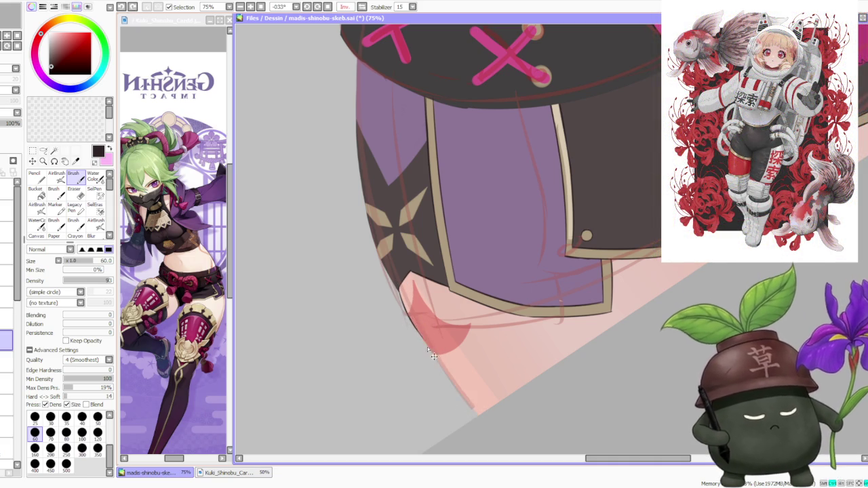
Draw the thigh's outer edge line below the flap, undoing and redrawing until clean.
{"action": "left_click_drag", "start_coordinate": [412, 319], "coordinate": [497, 426]}
{"action": "key", "text": "ctrl+z"}
{"action": "left_click_drag", "start_coordinate": [414, 330], "coordinate": [498, 422]}
{"action": "key", "text": "ctrl+z"}
{"action": "left_click_drag", "start_coordinate": [413, 330], "coordinate": [496, 422]}
{"action": "key", "text": "ctrl+z"}
{"action": "left_click_drag", "start_coordinate": [415, 330], "coordinate": [496, 422]}
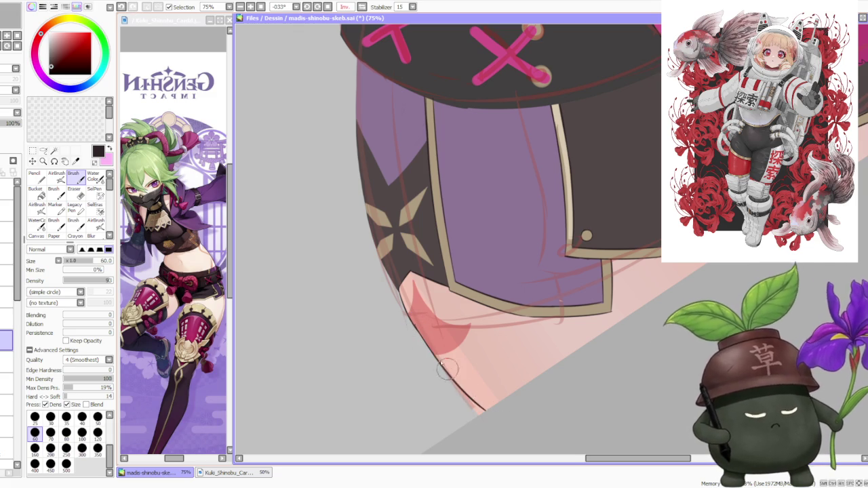
{"action": "key", "text": "ctrl+z"}
{"action": "left_click_drag", "start_coordinate": [411, 330], "coordinate": [486, 412]}
{"action": "key", "text": "ctrl+z"}
{"action": "left_click_drag", "start_coordinate": [416, 330], "coordinate": [498, 423]}
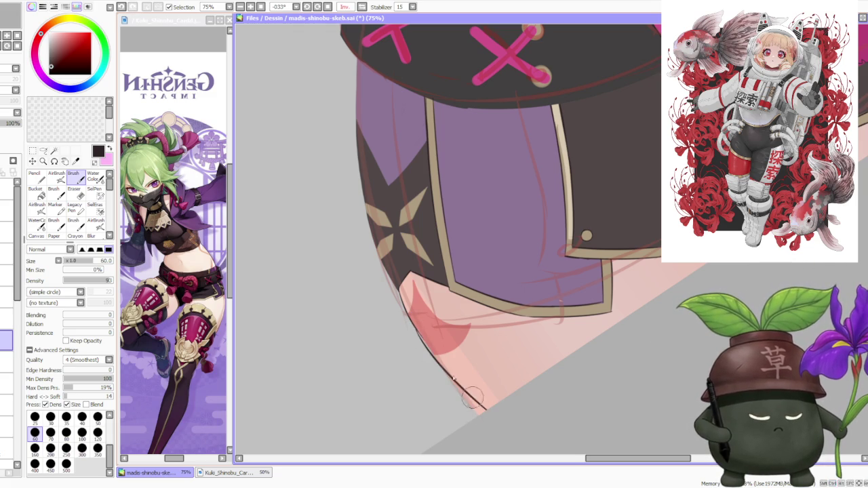
{"action": "key", "text": "ctrl+z"}
{"action": "left_click_drag", "start_coordinate": [414, 329], "coordinate": [485, 412]}
{"action": "scroll", "coordinate": [445, 287], "scroll_direction": "down", "scroll_amount": 3}
{"action": "scroll", "coordinate": [446, 288], "scroll_direction": "down", "scroll_amount": 2}
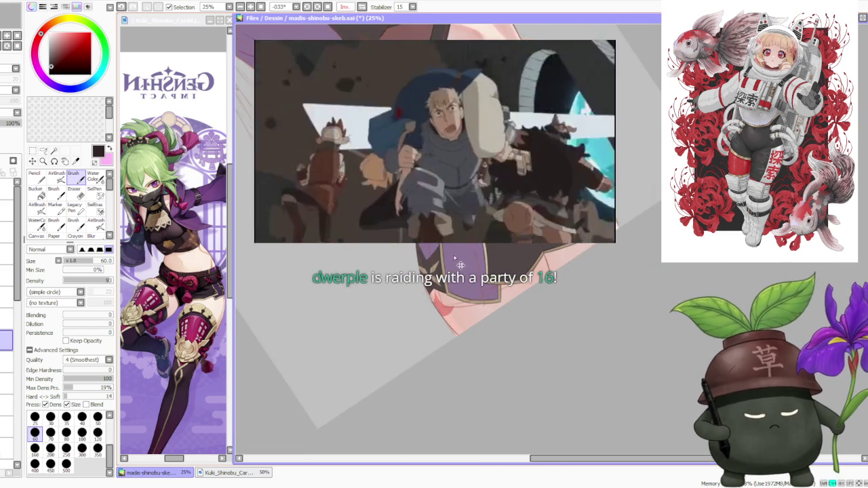
Reset the canvas rotation to upright and flip the mirrored view back to Normal.
{"action": "left_click", "coordinate": [327, 7]}
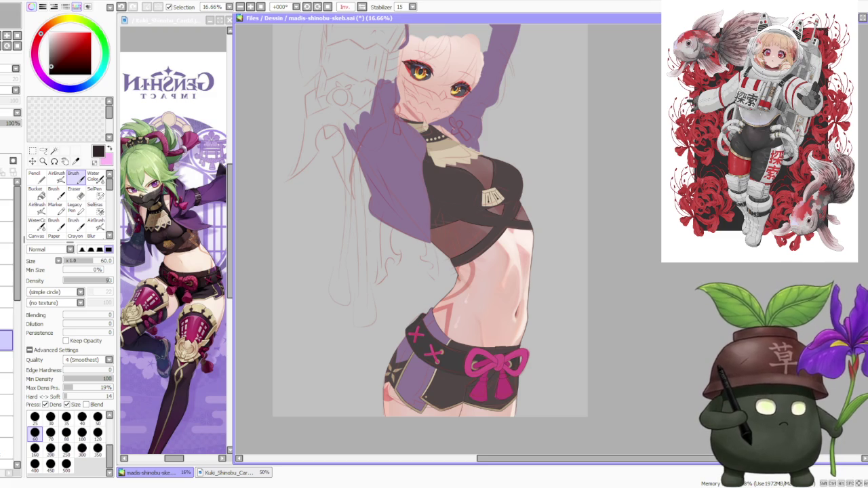
{"action": "key", "text": "alt+Tab"}
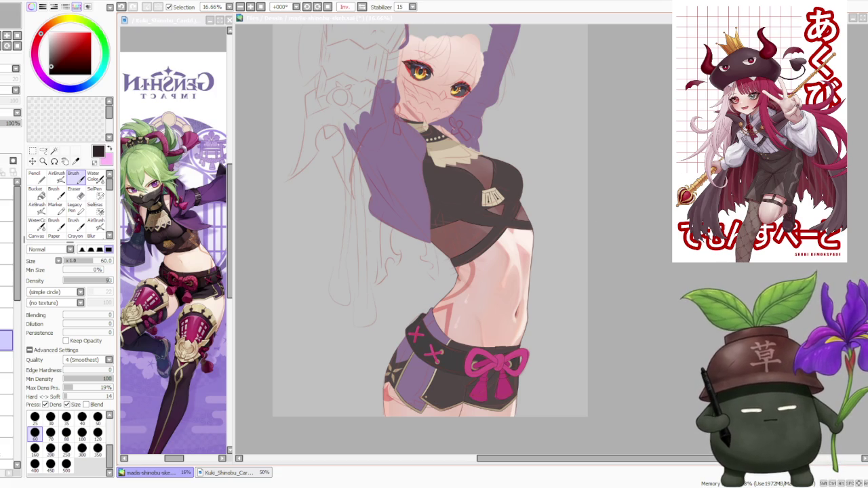
{"action": "key", "text": "h"}
{"action": "scroll", "coordinate": [372, 64], "scroll_direction": "down", "scroll_amount": 2}
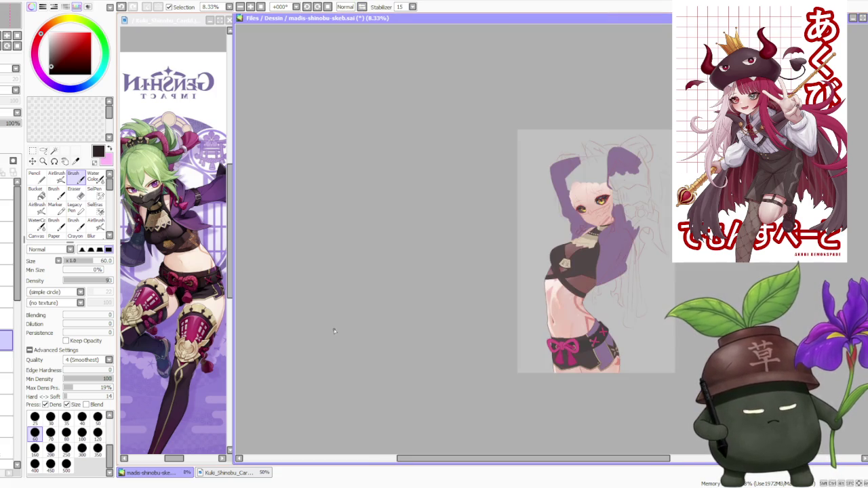
{"action": "scroll", "coordinate": [509, 392], "scroll_direction": "down", "scroll_amount": 1}
{"action": "scroll", "coordinate": [509, 392], "scroll_direction": "up", "scroll_amount": 3}
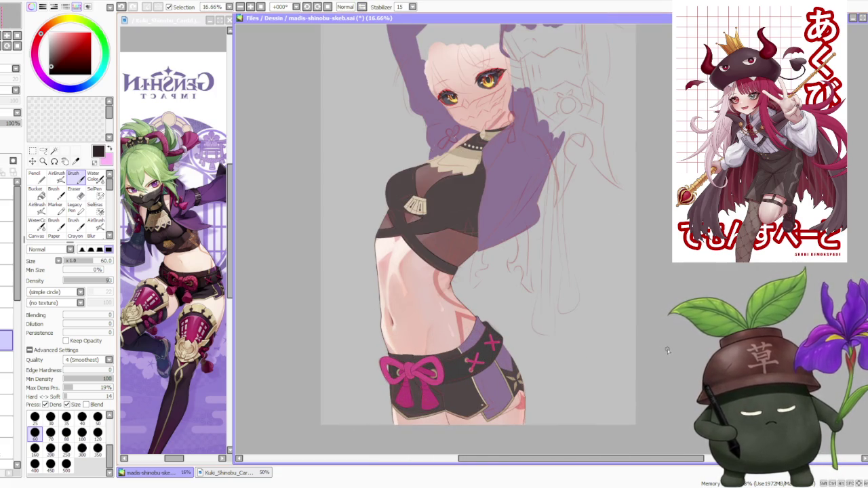
{"action": "scroll", "coordinate": [551, 346], "scroll_direction": "down", "scroll_amount": 1}
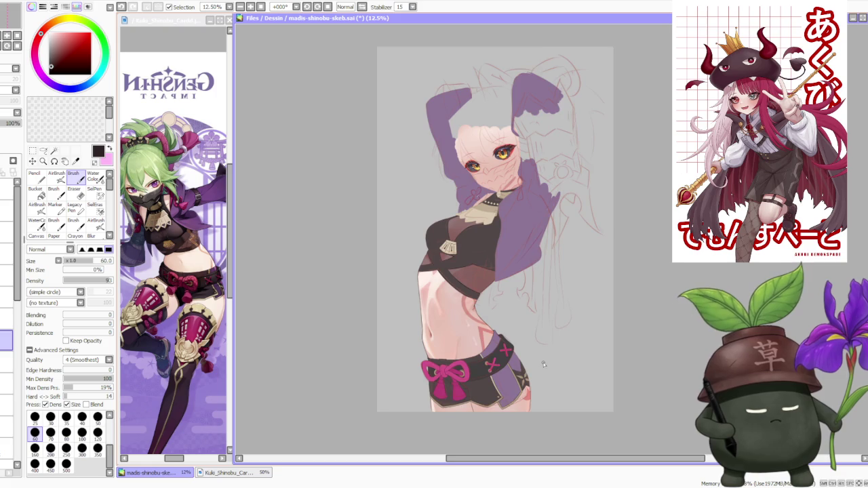
{"action": "scroll", "coordinate": [543, 305], "scroll_direction": "up", "scroll_amount": 1}
{"action": "scroll", "coordinate": [532, 255], "scroll_direction": "down", "scroll_amount": 1}
{"action": "scroll", "coordinate": [531, 255], "scroll_direction": "down", "scroll_amount": 1}
{"action": "scroll", "coordinate": [515, 272], "scroll_direction": "up", "scroll_amount": 4}
{"action": "scroll", "coordinate": [500, 291], "scroll_direction": "up", "scroll_amount": 1}
{"action": "scroll", "coordinate": [441, 326], "scroll_direction": "down", "scroll_amount": 1}
Lasso the crease line below the shorts' centre and free-deform its bottom corner inward.
{"action": "key", "text": "a"}
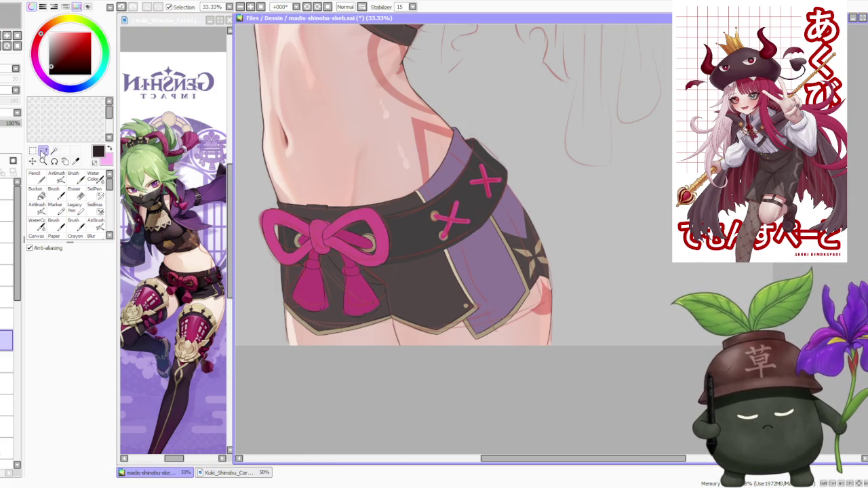
{"action": "scroll", "coordinate": [475, 318], "scroll_direction": "up", "scroll_amount": 1}
{"action": "scroll", "coordinate": [519, 311], "scroll_direction": "up", "scroll_amount": 1}
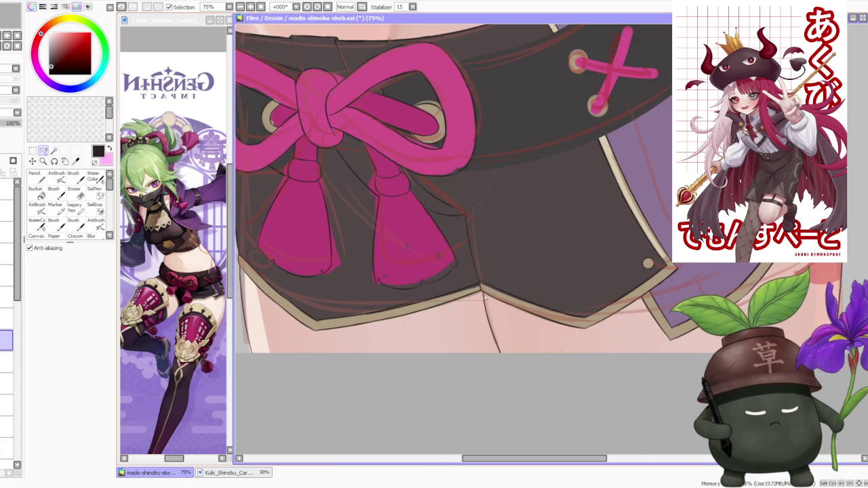
{"action": "left_click_drag", "start_coordinate": [484, 297], "coordinate": [486, 299]}
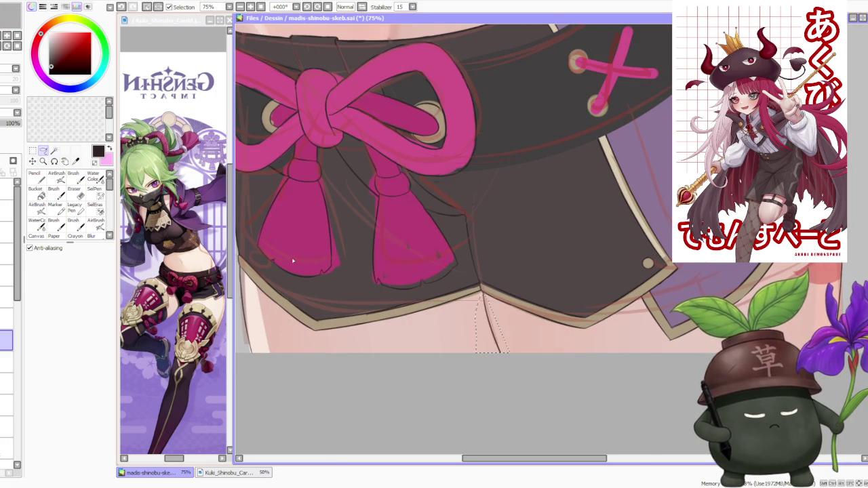
{"action": "key", "text": "ctrl+t"}
{"action": "left_click", "coordinate": [54, 296]}
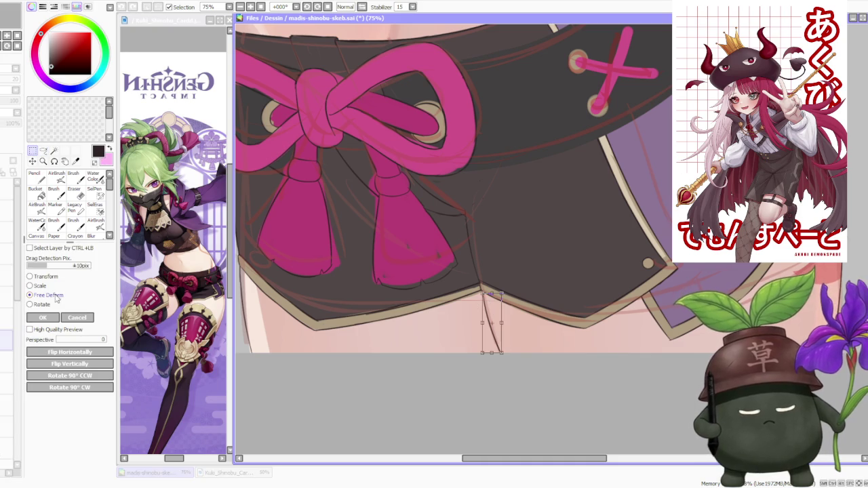
{"action": "scroll", "coordinate": [522, 347], "scroll_direction": "up", "scroll_amount": 1}
{"action": "left_click_drag", "start_coordinate": [496, 355], "coordinate": [492, 362]}
{"action": "left_click", "coordinate": [42, 317]}
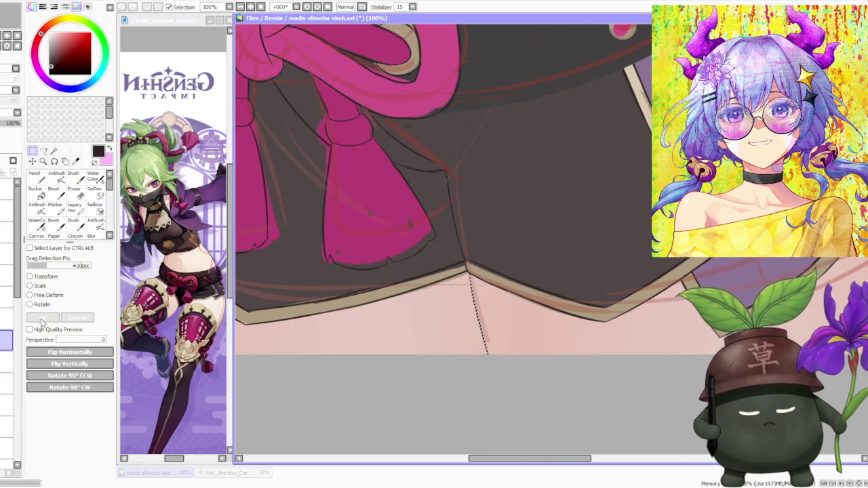
{"action": "scroll", "coordinate": [414, 359], "scroll_direction": "down", "scroll_amount": 3}
{"action": "scroll", "coordinate": [403, 346], "scroll_direction": "down", "scroll_amount": 2}
{"action": "scroll", "coordinate": [534, 325], "scroll_direction": "up", "scroll_amount": 3}
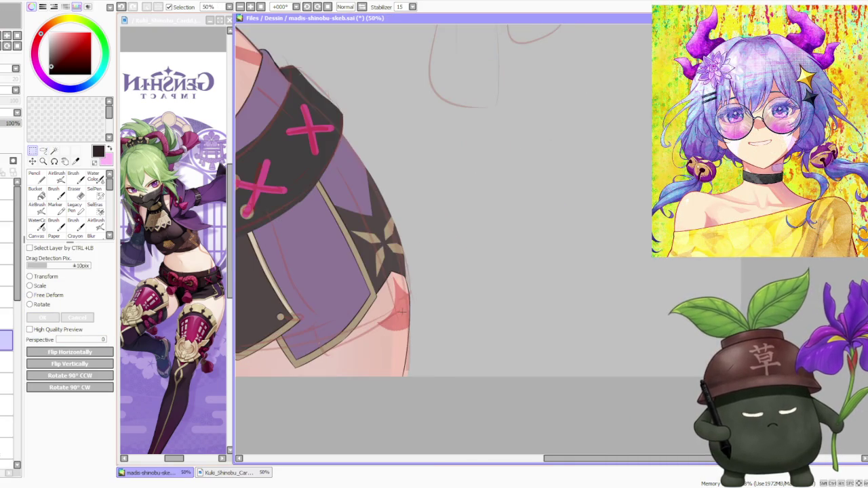
{"action": "scroll", "coordinate": [519, 324], "scroll_direction": "down", "scroll_amount": 2}
{"action": "scroll", "coordinate": [475, 312], "scroll_direction": "down", "scroll_amount": 3}
{"action": "scroll", "coordinate": [432, 299], "scroll_direction": "down", "scroll_amount": 1}
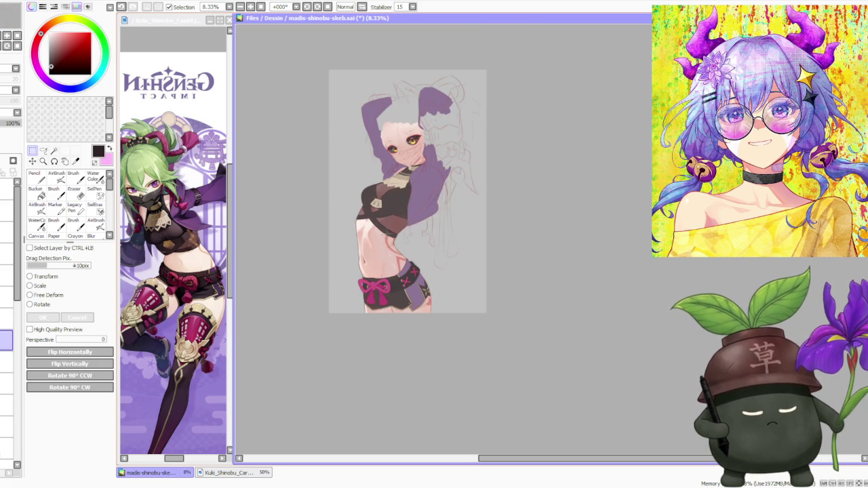
{"action": "scroll", "coordinate": [394, 231], "scroll_direction": "up", "scroll_amount": 2}
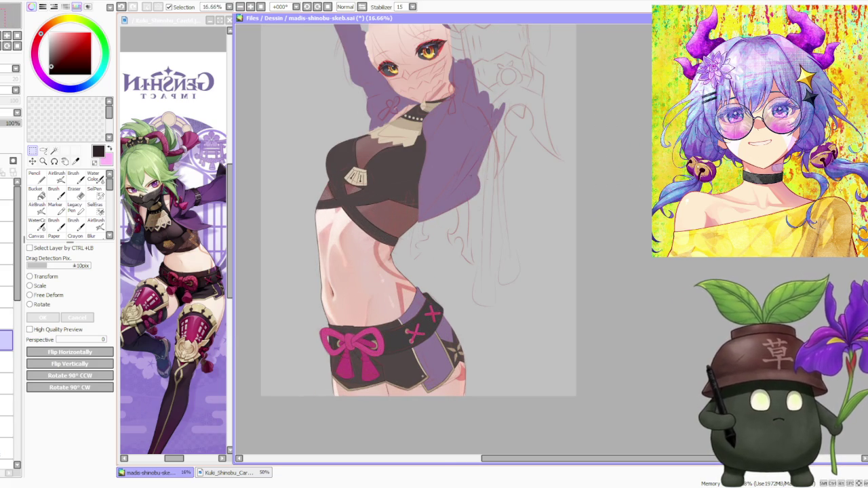
{"action": "left_click_drag", "start_coordinate": [434, 86], "coordinate": [482, 168]}
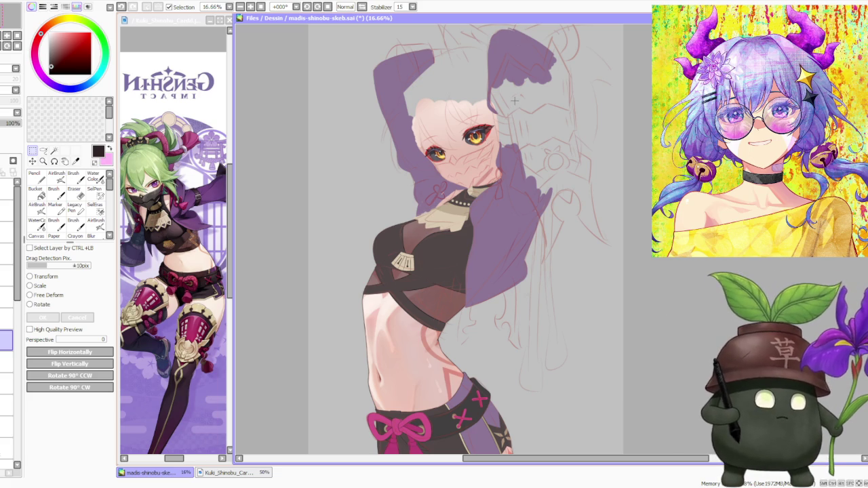
{"action": "scroll", "coordinate": [478, 264], "scroll_direction": "down", "scroll_amount": 1}
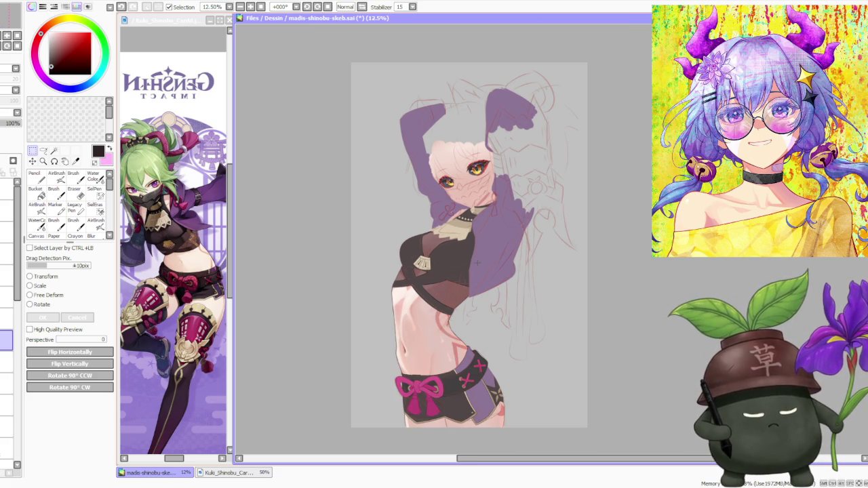
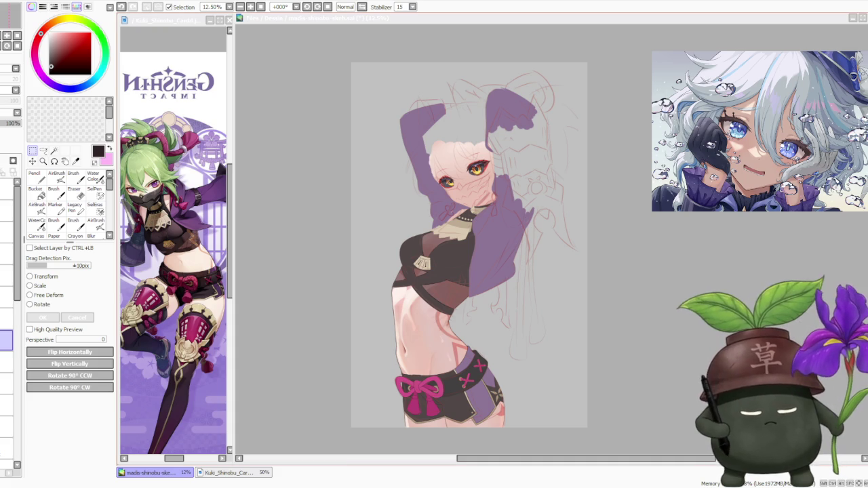
Switch to the Brush tool (B) and zoom to 75% on the skirt's outer edge.
{"action": "scroll", "coordinate": [588, 286], "scroll_direction": "down", "scroll_amount": 1}
{"action": "scroll", "coordinate": [597, 339], "scroll_direction": "up", "scroll_amount": 3}
{"action": "key", "text": "b"}
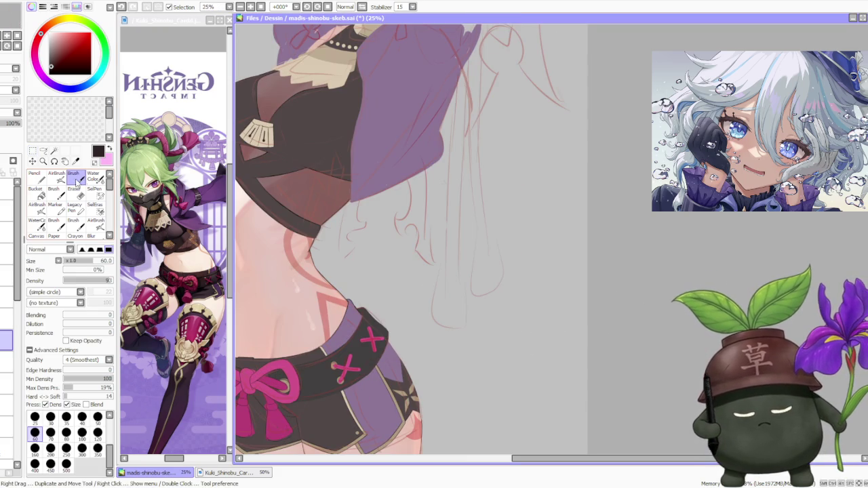
{"action": "scroll", "coordinate": [384, 370], "scroll_direction": "up", "scroll_amount": 1}
{"action": "scroll", "coordinate": [384, 370], "scroll_direction": "up", "scroll_amount": 1}
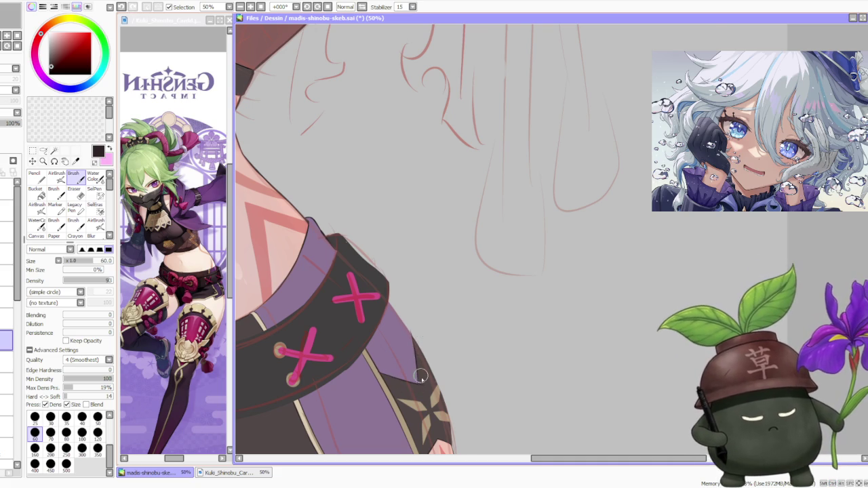
{"action": "scroll", "coordinate": [415, 343], "scroll_direction": "up", "scroll_amount": 1}
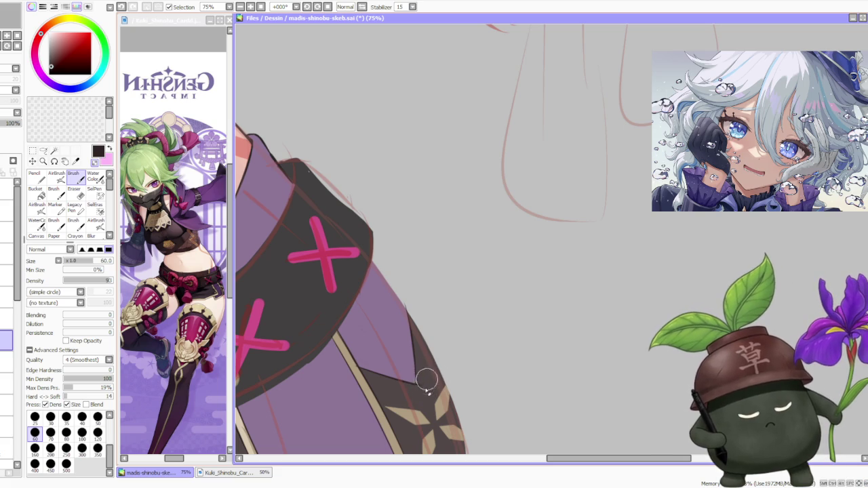
{"action": "scroll", "coordinate": [387, 340], "scroll_direction": "down", "scroll_amount": 2}
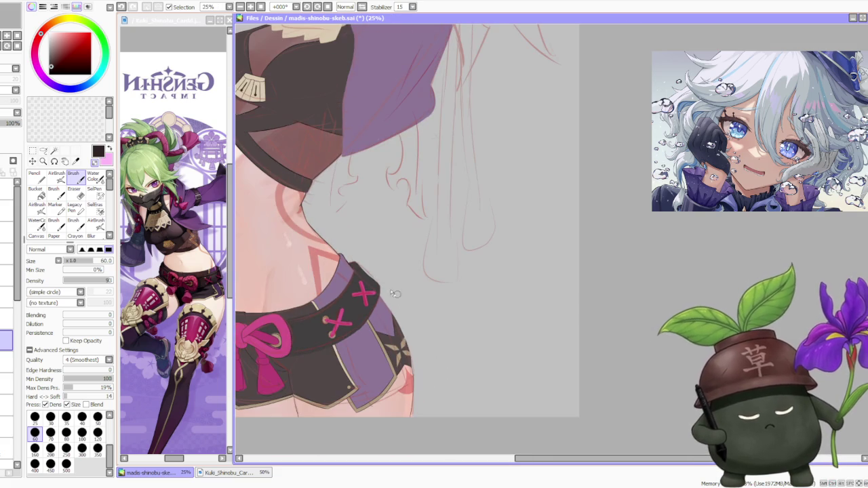
{"action": "scroll", "coordinate": [403, 269], "scroll_direction": "up", "scroll_amount": 2}
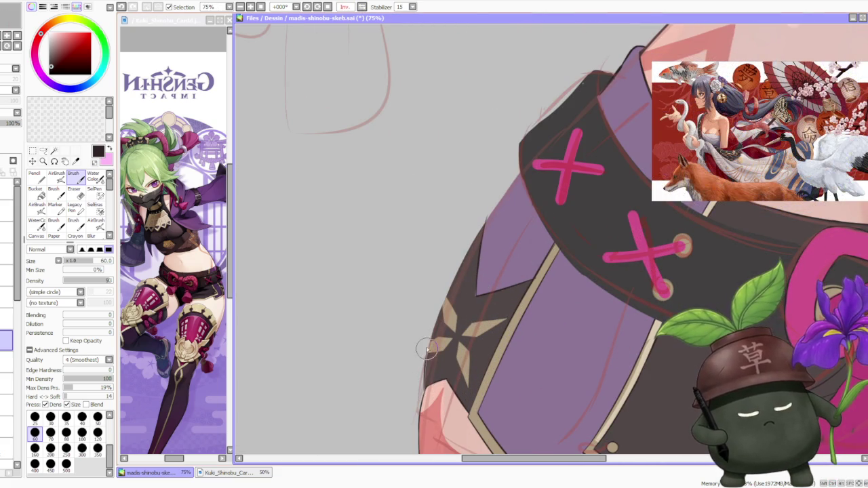
Paint a long dark curve along the skirt's hip edge, undoing and redrawing it repeatedly.
{"action": "mouse_move", "coordinate": [432, 375]}
{"action": "left_mouse_down"}
{"action": "mouse_move", "coordinate": [438, 327]}
{"action": "mouse_move", "coordinate": [483, 228]}
{"action": "left_mouse_up"}
{"action": "key", "text": "ctrl+z"}
{"action": "left_click_drag", "start_coordinate": [428, 337], "coordinate": [486, 220]}
{"action": "key", "text": "ctrl+z"}
{"action": "left_click_drag", "start_coordinate": [430, 346], "coordinate": [485, 223]}
{"action": "key", "text": "ctrl+z"}
{"action": "left_click_drag", "start_coordinate": [430, 340], "coordinate": [484, 221]}
{"action": "key", "text": "ctrl+z"}
{"action": "left_click_drag", "start_coordinate": [431, 342], "coordinate": [484, 222]}
{"action": "key", "text": "ctrl+z"}
{"action": "left_click_drag", "start_coordinate": [431, 341], "coordinate": [486, 221]}
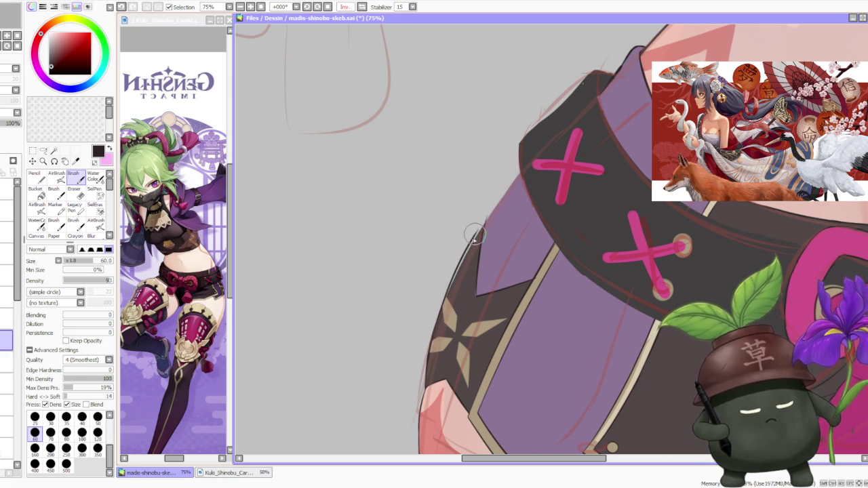
{"action": "key", "text": "ctrl+z"}
{"action": "left_click_drag", "start_coordinate": [432, 343], "coordinate": [485, 224]}
{"action": "key", "text": "ctrl+z"}
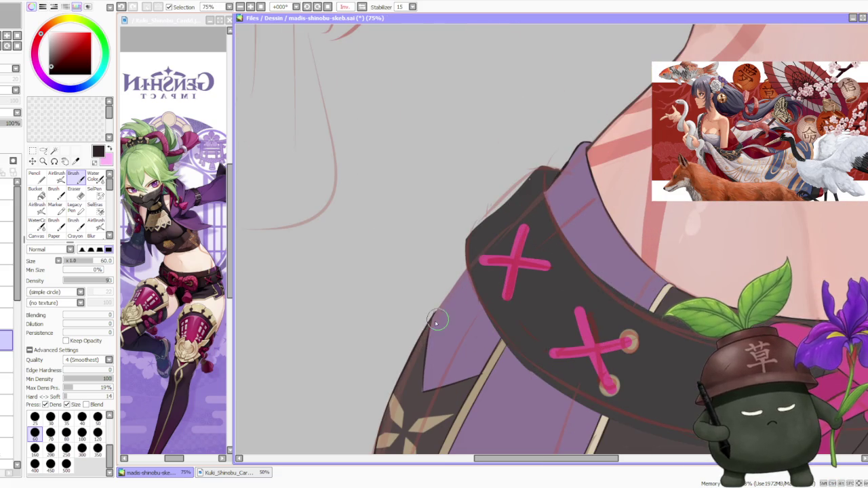
Retry a shorter dark stroke on the skirt edge several times, then zoom out to 16.66%.
{"action": "left_click_drag", "start_coordinate": [431, 317], "coordinate": [477, 254]}
{"action": "key", "text": "ctrl+z"}
{"action": "key", "text": "ctrl+z"}
{"action": "mouse_move", "coordinate": [425, 328]}
{"action": "left_mouse_down"}
{"action": "mouse_move", "coordinate": [481, 255]}
{"action": "mouse_move", "coordinate": [475, 262]}
{"action": "left_mouse_up"}
{"action": "key", "text": "ctrl+z"}
{"action": "left_click_drag", "start_coordinate": [421, 330], "coordinate": [462, 275]}
{"action": "key", "text": "ctrl+z"}
{"action": "left_click_drag", "start_coordinate": [423, 330], "coordinate": [475, 263]}
{"action": "key", "text": "ctrl+z"}
{"action": "left_click_drag", "start_coordinate": [422, 331], "coordinate": [478, 260]}
{"action": "key", "text": "ctrl+z"}
{"action": "scroll", "coordinate": [468, 262], "scroll_direction": "down", "scroll_amount": 1}
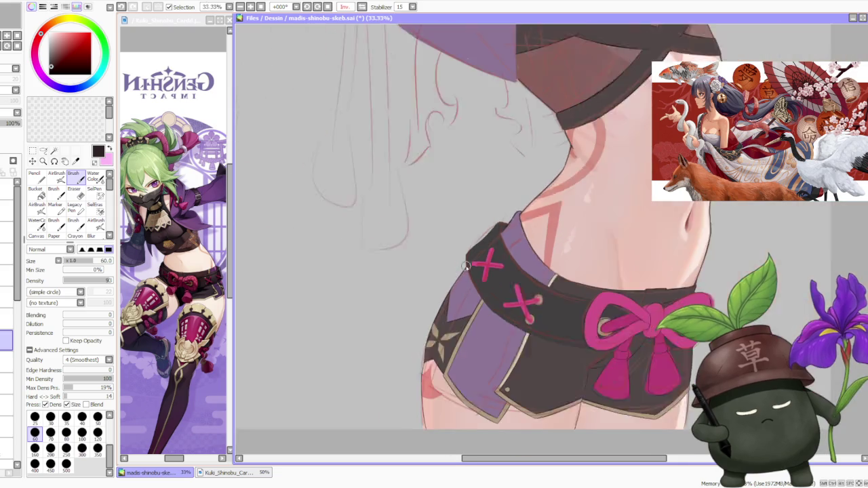
{"action": "scroll", "coordinate": [467, 262], "scroll_direction": "down", "scroll_amount": 1}
{"action": "scroll", "coordinate": [468, 262], "scroll_direction": "down", "scroll_amount": 1}
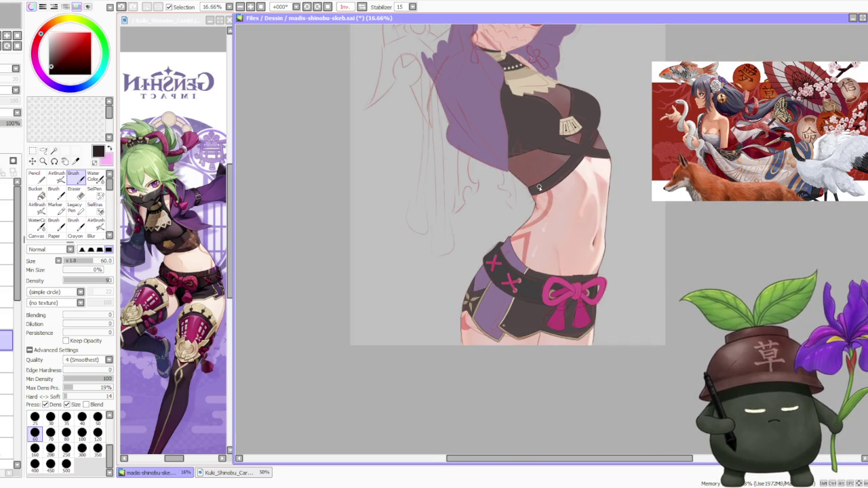
Flip the mirrored canvas view back to normal and look over the figure.
{"action": "scroll", "coordinate": [499, 236], "scroll_direction": "down", "scroll_amount": 1}
{"action": "scroll", "coordinate": [504, 119], "scroll_direction": "up", "scroll_amount": 1}
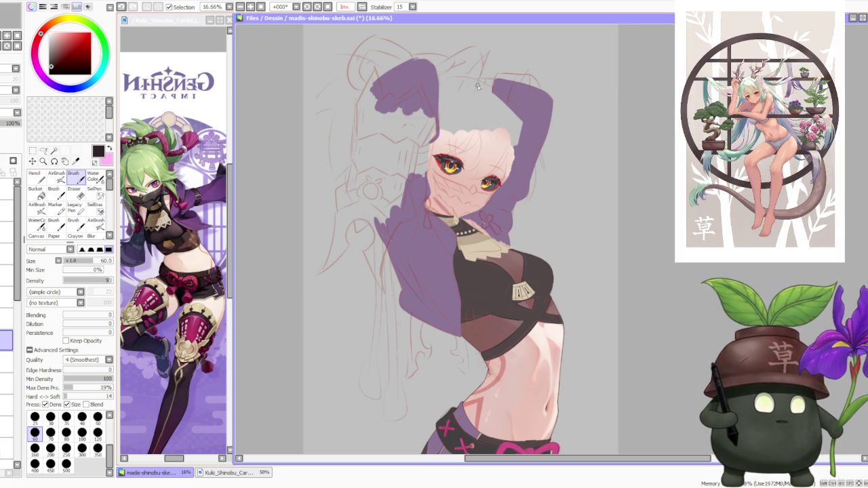
{"action": "left_click", "coordinate": [358, 9]}
{"action": "scroll", "coordinate": [603, 242], "scroll_direction": "up", "scroll_amount": 1}
{"action": "scroll", "coordinate": [603, 241], "scroll_direction": "down", "scroll_amount": 1}
{"action": "scroll", "coordinate": [597, 271], "scroll_direction": "down", "scroll_amount": 1}
{"action": "scroll", "coordinate": [595, 295], "scroll_direction": "up", "scroll_amount": 2}
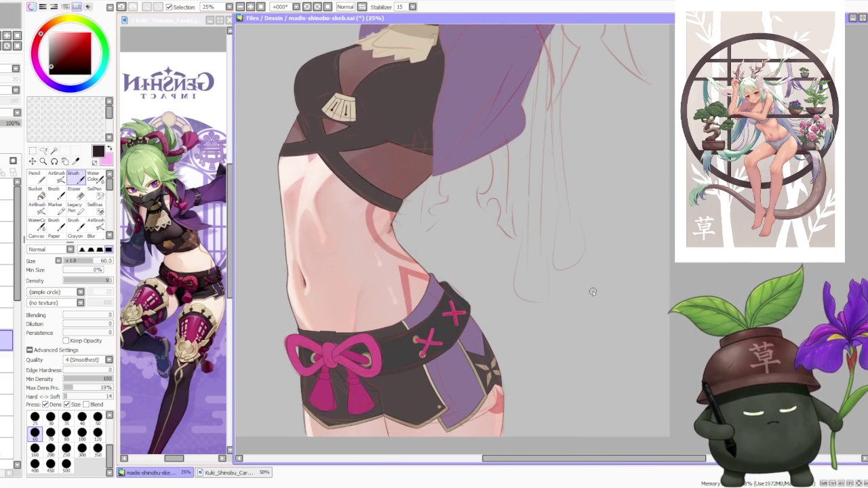
{"action": "scroll", "coordinate": [580, 272], "scroll_direction": "up", "scroll_amount": 1}
{"action": "scroll", "coordinate": [563, 261], "scroll_direction": "down", "scroll_amount": 2}
{"action": "scroll", "coordinate": [552, 249], "scroll_direction": "up", "scroll_amount": 1}
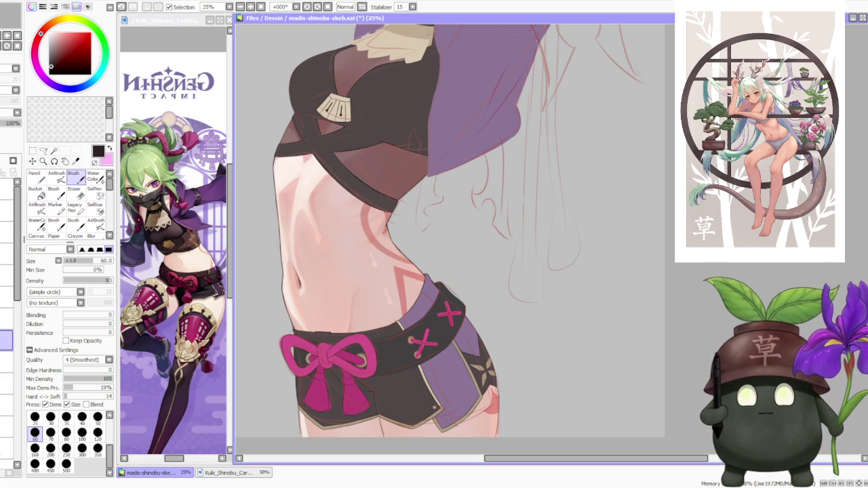
Return from another window and zoom to 75% on the skirt edge.
{"action": "key", "text": "alt+Tab"}
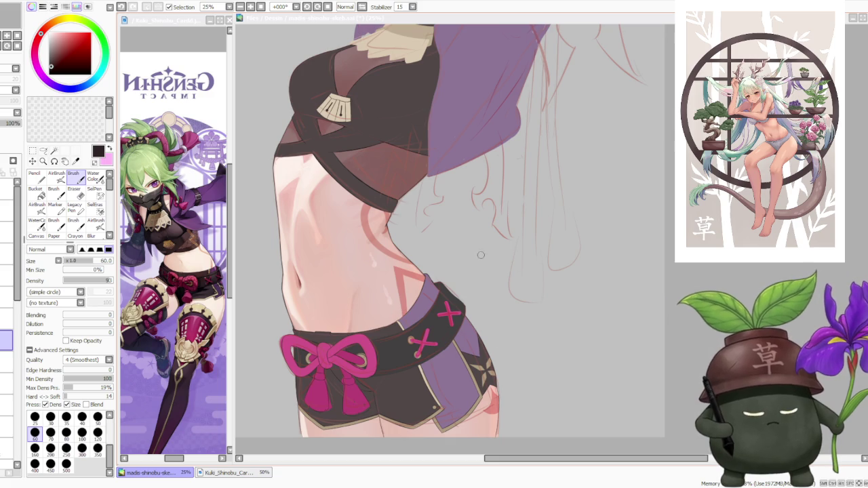
{"action": "scroll", "coordinate": [441, 319], "scroll_direction": "up", "scroll_amount": 3}
{"action": "scroll", "coordinate": [482, 306], "scroll_direction": "up", "scroll_amount": 1}
{"action": "scroll", "coordinate": [483, 306], "scroll_direction": "down", "scroll_amount": 1}
{"action": "scroll", "coordinate": [469, 294], "scroll_direction": "up", "scroll_amount": 2}
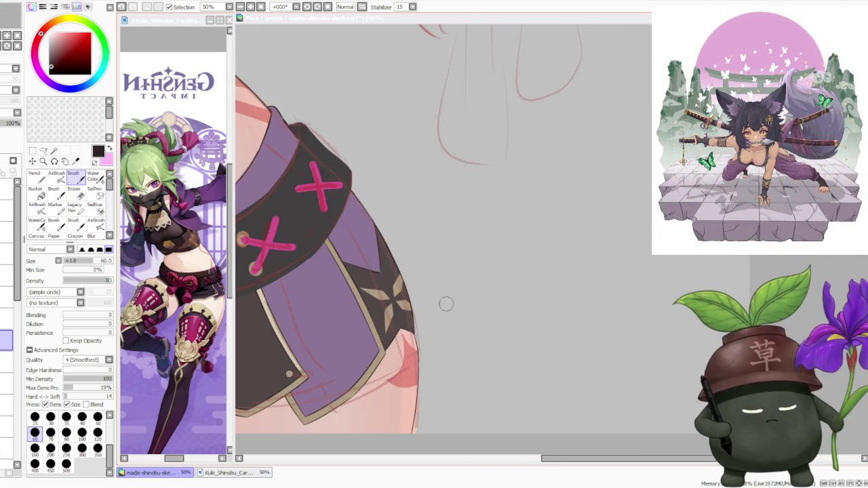
{"action": "scroll", "coordinate": [450, 300], "scroll_direction": "down", "scroll_amount": 3}
{"action": "scroll", "coordinate": [442, 293], "scroll_direction": "down", "scroll_amount": 1}
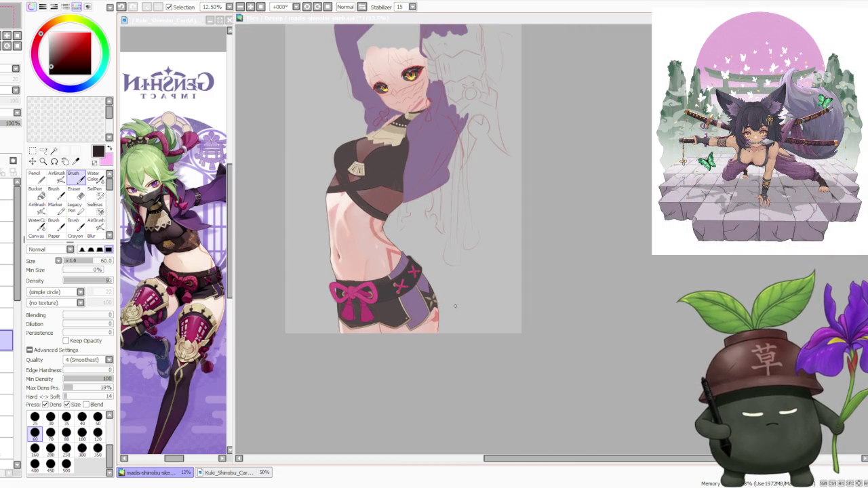
{"action": "scroll", "coordinate": [452, 289], "scroll_direction": "up", "scroll_amount": 2}
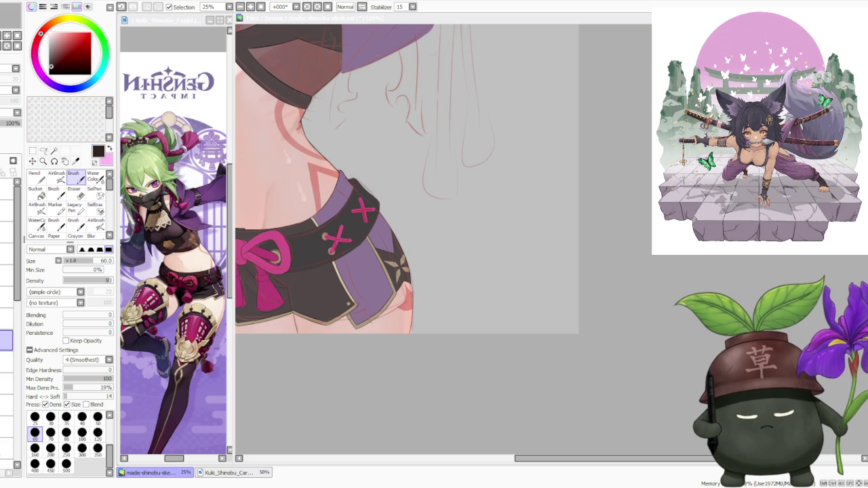
{"action": "scroll", "coordinate": [463, 279], "scroll_direction": "up", "scroll_amount": 3}
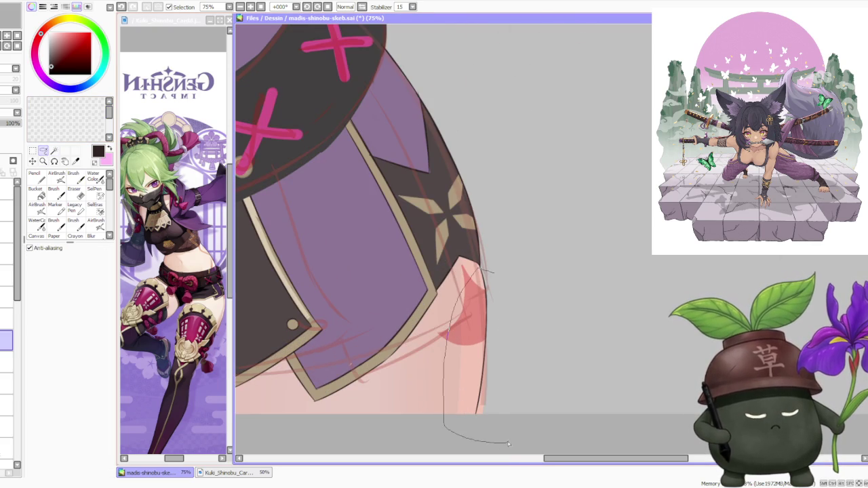
Lasso the thigh line below the hem and Free Deform it slightly inward.
{"action": "left_click_drag", "start_coordinate": [500, 444], "coordinate": [516, 444]}
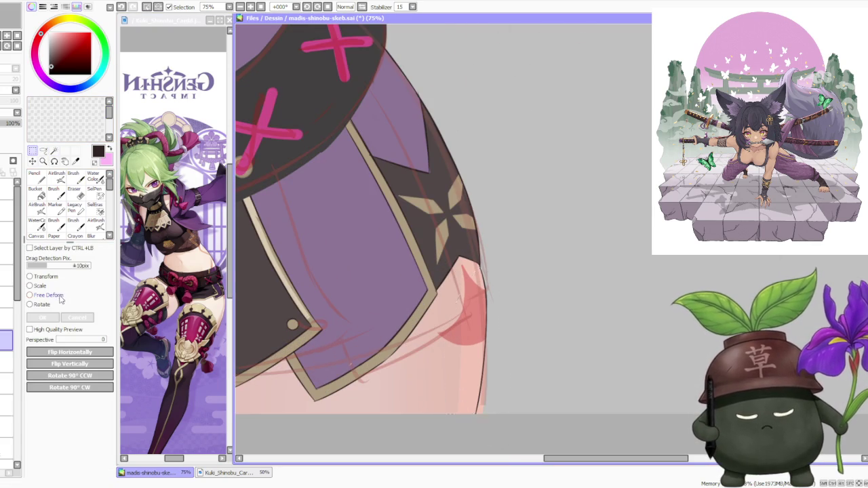
{"action": "key", "text": "ctrl+t"}
{"action": "scroll", "coordinate": [468, 410], "scroll_direction": "up", "scroll_amount": 1}
{"action": "left_click_drag", "start_coordinate": [474, 415], "coordinate": [486, 420]}
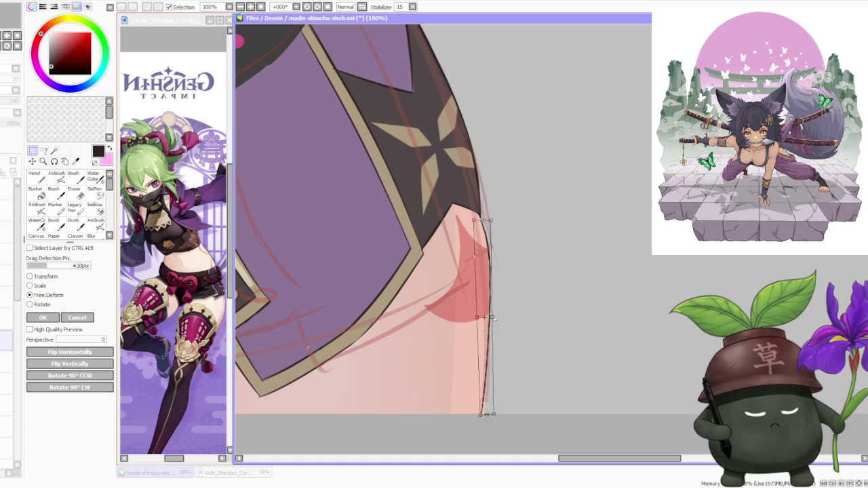
{"action": "left_click_drag", "start_coordinate": [492, 317], "coordinate": [491, 317]}
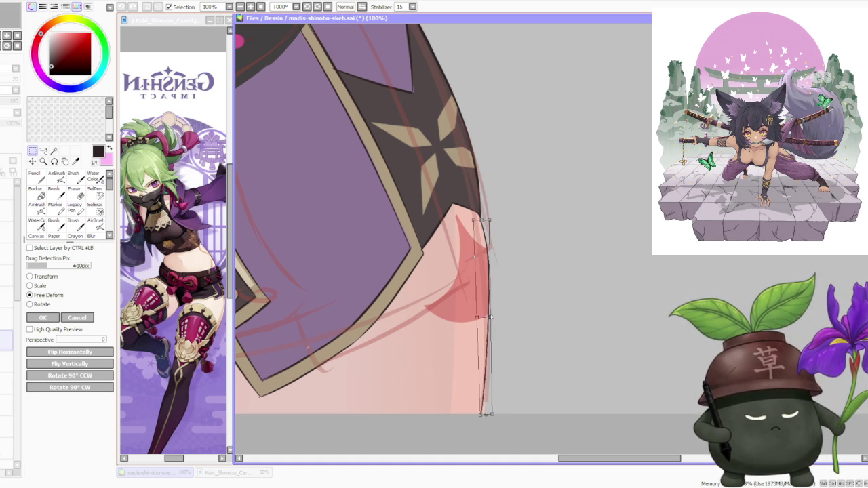
{"action": "left_click", "coordinate": [58, 323]}
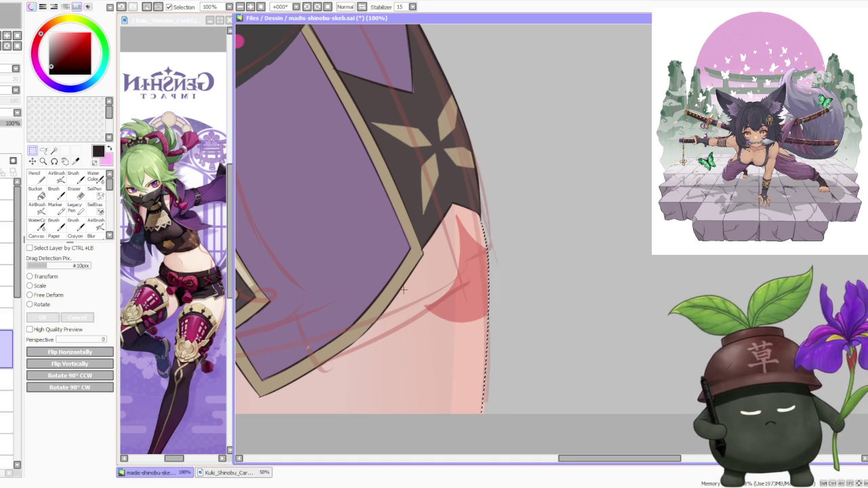
{"action": "scroll", "coordinate": [427, 279], "scroll_direction": "down", "scroll_amount": 2}
{"action": "scroll", "coordinate": [427, 279], "scroll_direction": "down", "scroll_amount": 2}
{"action": "scroll", "coordinate": [427, 280], "scroll_direction": "down", "scroll_amount": 2}
{"action": "scroll", "coordinate": [478, 163], "scroll_direction": "down", "scroll_amount": 2}
{"action": "scroll", "coordinate": [455, 174], "scroll_direction": "up", "scroll_amount": 1}
{"action": "scroll", "coordinate": [452, 149], "scroll_direction": "up", "scroll_amount": 1}
{"action": "scroll", "coordinate": [399, 293], "scroll_direction": "up", "scroll_amount": 3}
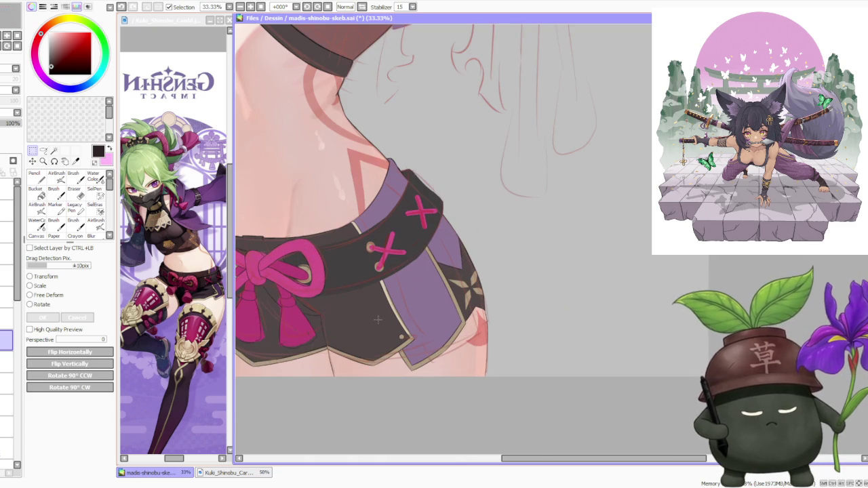
Reselect the Brush tool and zoom around the figure to find the next area.
{"action": "left_click", "coordinate": [74, 175]}
{"action": "scroll", "coordinate": [339, 348], "scroll_direction": "up", "scroll_amount": 3}
{"action": "scroll", "coordinate": [338, 347], "scroll_direction": "up", "scroll_amount": 2}
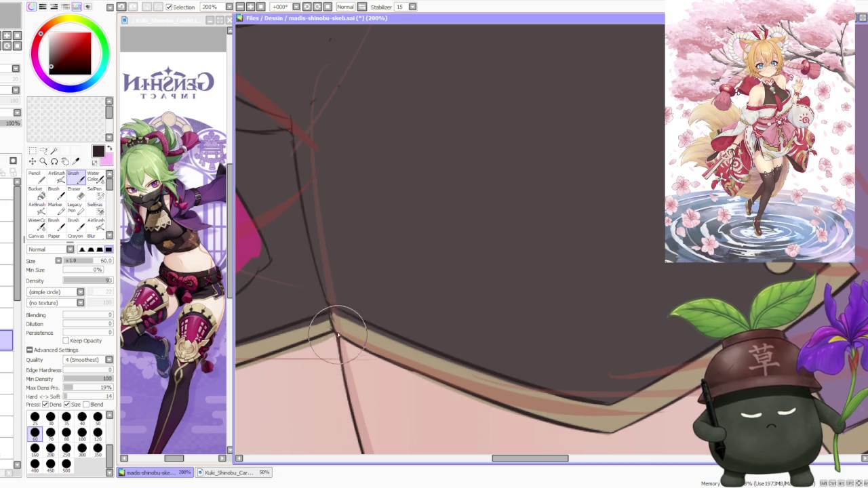
{"action": "scroll", "coordinate": [340, 343], "scroll_direction": "down", "scroll_amount": 3}
{"action": "scroll", "coordinate": [345, 303], "scroll_direction": "down", "scroll_amount": 2}
{"action": "scroll", "coordinate": [380, 244], "scroll_direction": "down", "scroll_amount": 1}
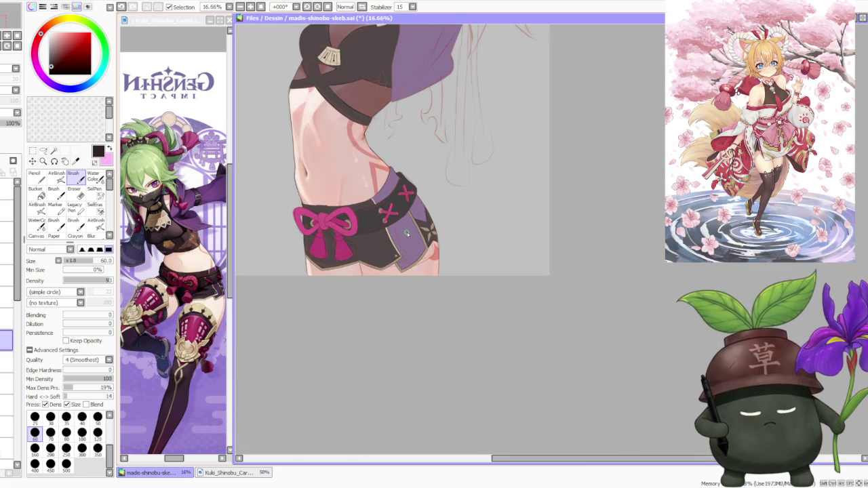
{"action": "scroll", "coordinate": [446, 167], "scroll_direction": "up", "scroll_amount": 1}
{"action": "scroll", "coordinate": [416, 177], "scroll_direction": "down", "scroll_amount": 1}
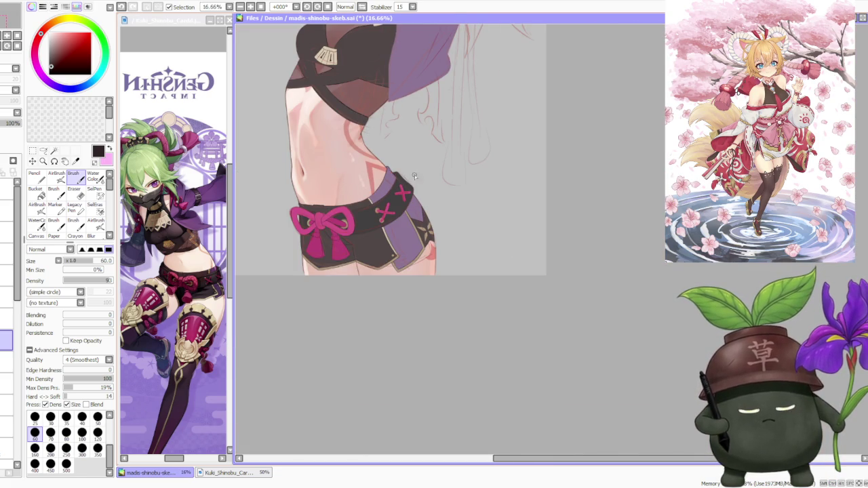
{"action": "scroll", "coordinate": [414, 178], "scroll_direction": "down", "scroll_amount": 3}
{"action": "scroll", "coordinate": [407, 174], "scroll_direction": "up", "scroll_amount": 1}
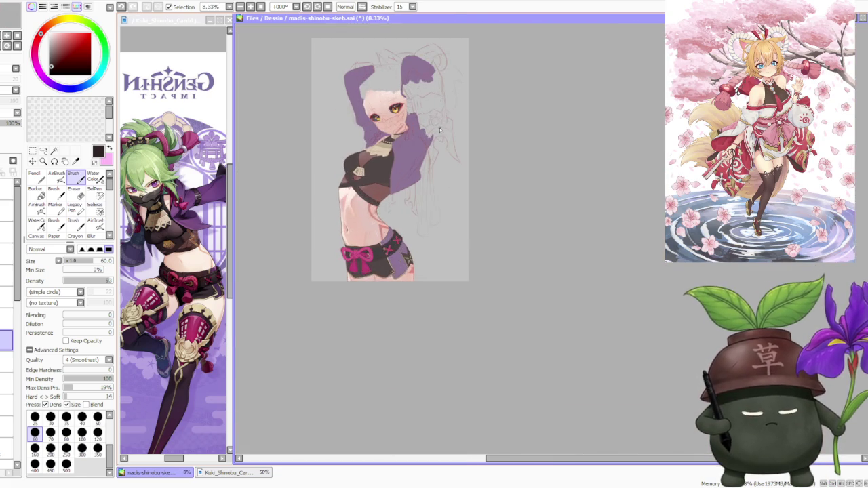
{"action": "scroll", "coordinate": [402, 171], "scroll_direction": "up", "scroll_amount": 1}
{"action": "scroll", "coordinate": [399, 253], "scroll_direction": "up", "scroll_amount": 2}
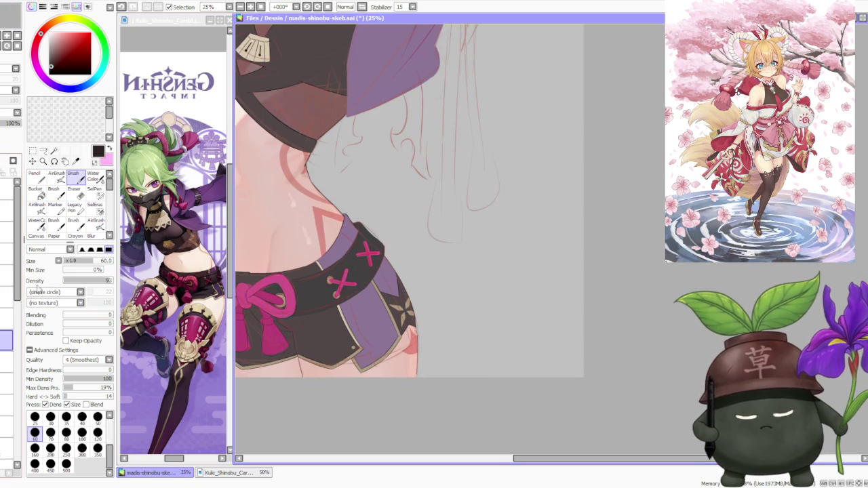
Select a lower layer, pick a magenta colour and switch to the Pencil tool.
{"action": "mouse_move", "coordinate": [18, 279]}
{"action": "left_mouse_down"}
{"action": "mouse_move", "coordinate": [2, 398]}
{"action": "mouse_move", "coordinate": [4, 380]}
{"action": "left_mouse_up"}
{"action": "left_click", "coordinate": [6, 324]}
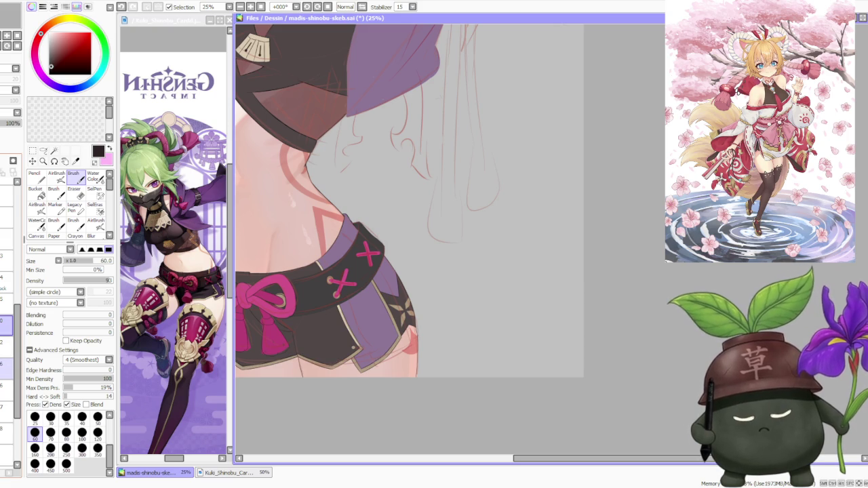
{"action": "left_click", "coordinate": [6, 384]}
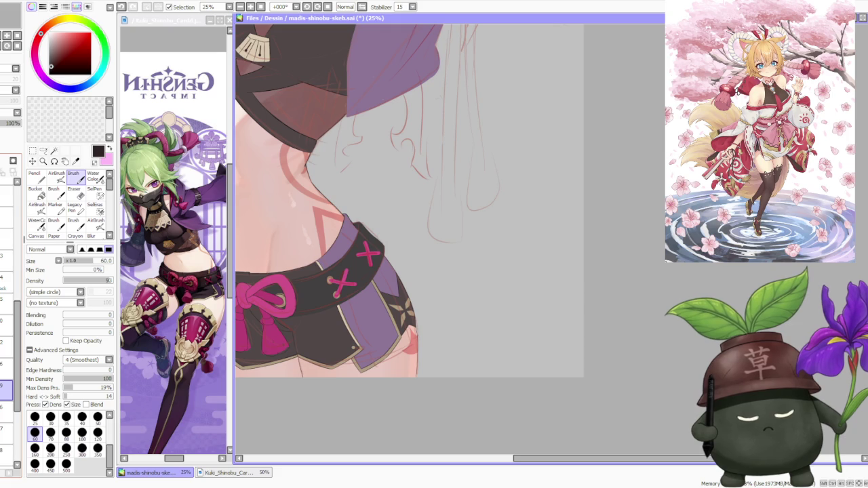
{"action": "left_click", "coordinate": [35, 178]}
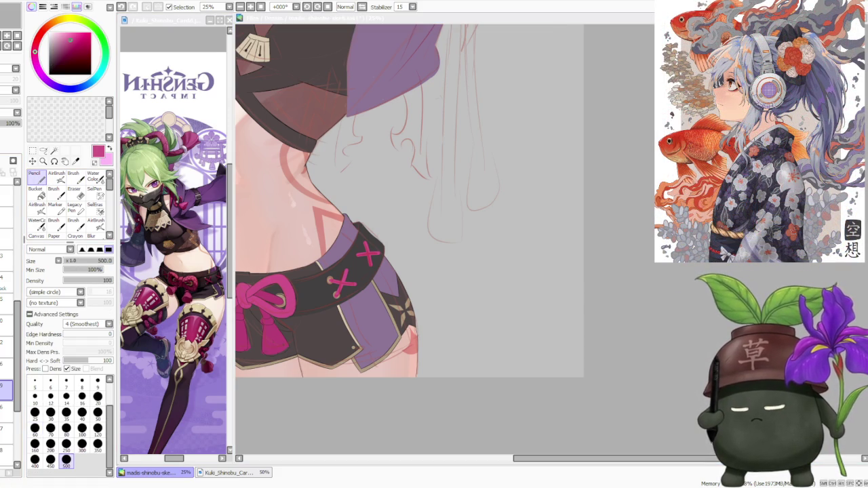
Switch back to the Brush tool with size 300.
{"action": "left_click", "coordinate": [73, 177]}
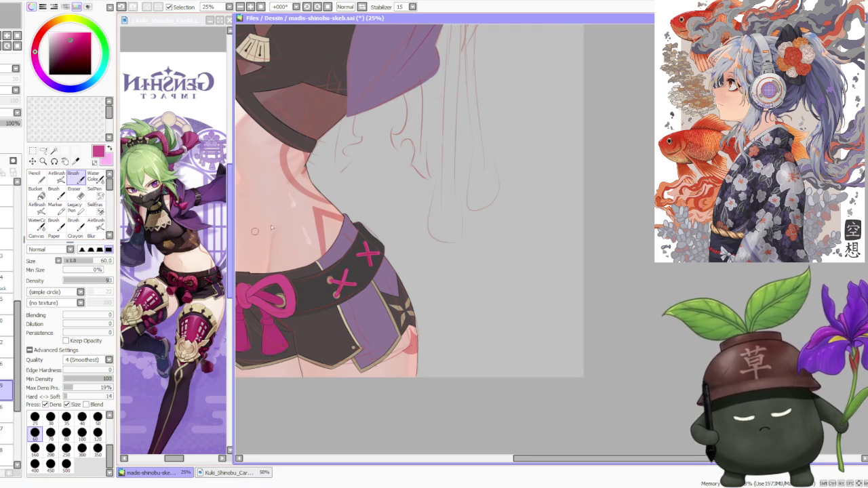
{"action": "left_click", "coordinate": [80, 453]}
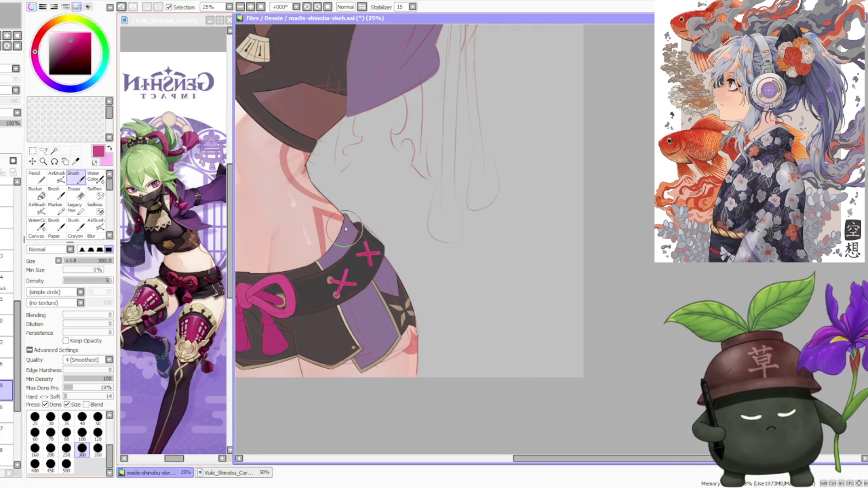
{"action": "scroll", "coordinate": [340, 237], "scroll_direction": "up", "scroll_amount": 1}
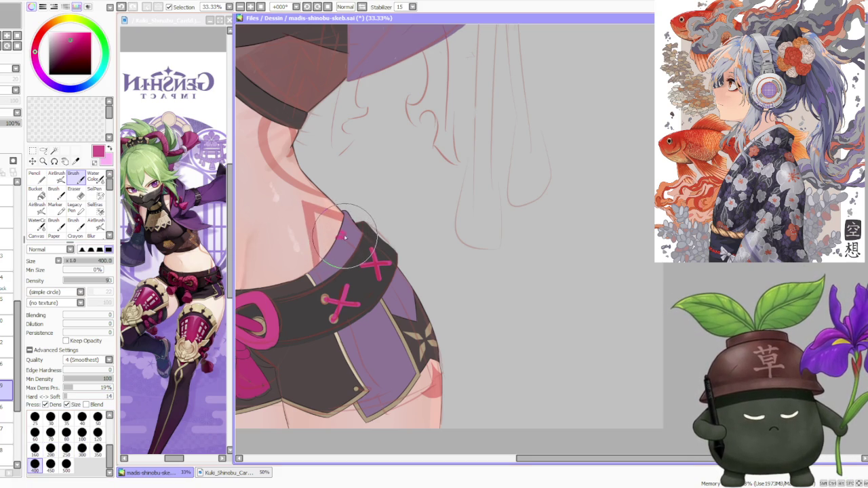
{"action": "scroll", "coordinate": [344, 236], "scroll_direction": "down", "scroll_amount": 1}
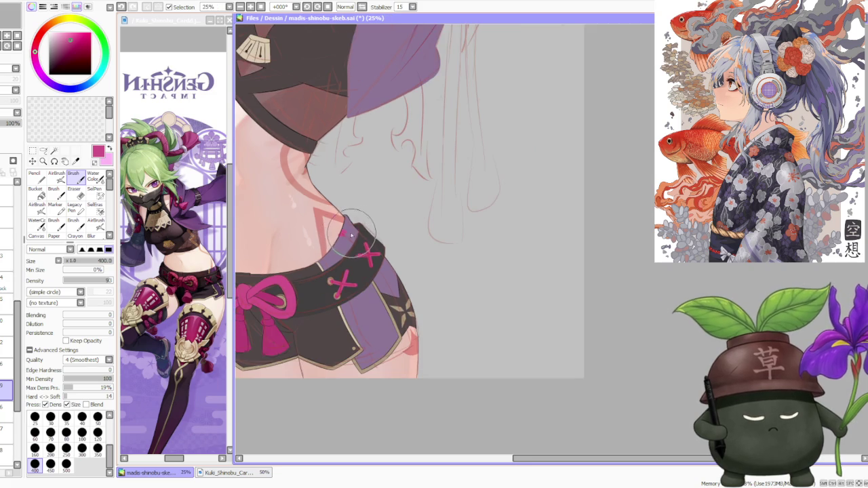
Paint a magenta stripe along the purple panel edge, undoing and retrying several times.
{"action": "mouse_move", "coordinate": [348, 236]}
{"action": "left_mouse_down"}
{"action": "mouse_move", "coordinate": [407, 306]}
{"action": "mouse_move", "coordinate": [368, 255]}
{"action": "mouse_move", "coordinate": [407, 305]}
{"action": "mouse_move", "coordinate": [388, 289]}
{"action": "left_mouse_up"}
{"action": "left_click_drag", "start_coordinate": [347, 234], "coordinate": [406, 304]}
{"action": "left_click_drag", "start_coordinate": [348, 235], "coordinate": [397, 297]}
{"action": "key", "text": "ctrl+z"}
{"action": "left_click_drag", "start_coordinate": [348, 235], "coordinate": [394, 292]}
{"action": "key", "text": "ctrl+z"}
{"action": "left_click_drag", "start_coordinate": [347, 235], "coordinate": [406, 304]}
{"action": "key", "text": "ctrl+z"}
{"action": "left_click_drag", "start_coordinate": [347, 235], "coordinate": [406, 304]}
Lengthen and thicken the magenta trim stroke, then zoom back out.
{"action": "scroll", "coordinate": [333, 217], "scroll_direction": "up", "scroll_amount": 1}
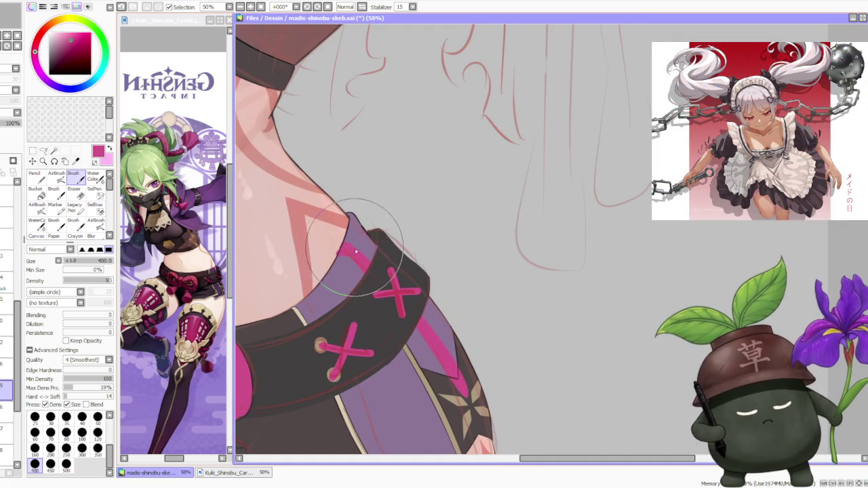
{"action": "left_click_drag", "start_coordinate": [343, 244], "coordinate": [370, 268]}
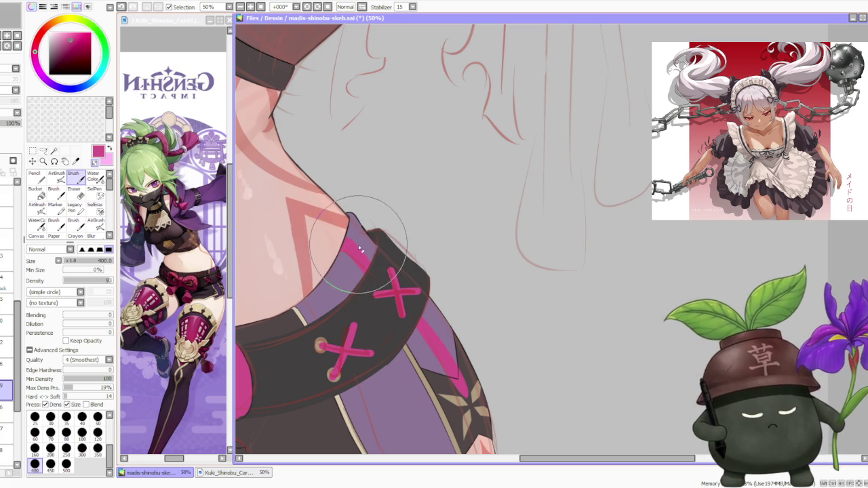
{"action": "scroll", "coordinate": [366, 258], "scroll_direction": "down", "scroll_amount": 1}
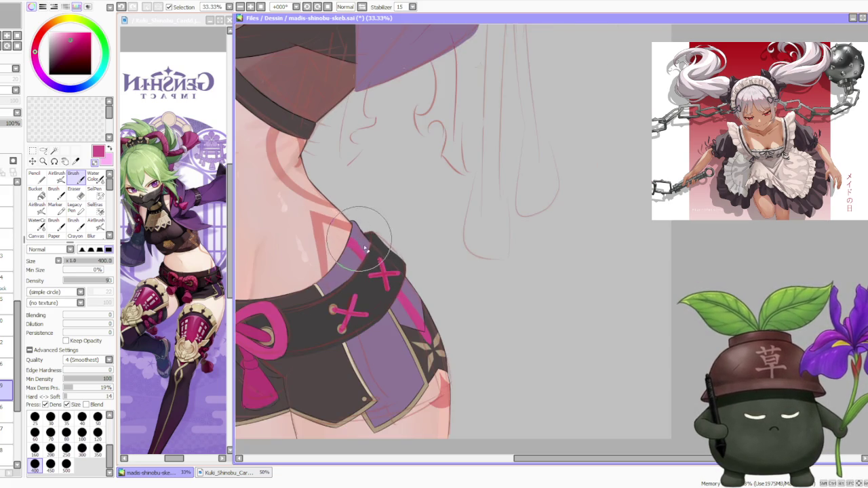
{"action": "scroll", "coordinate": [432, 332], "scroll_direction": "up", "scroll_amount": 2}
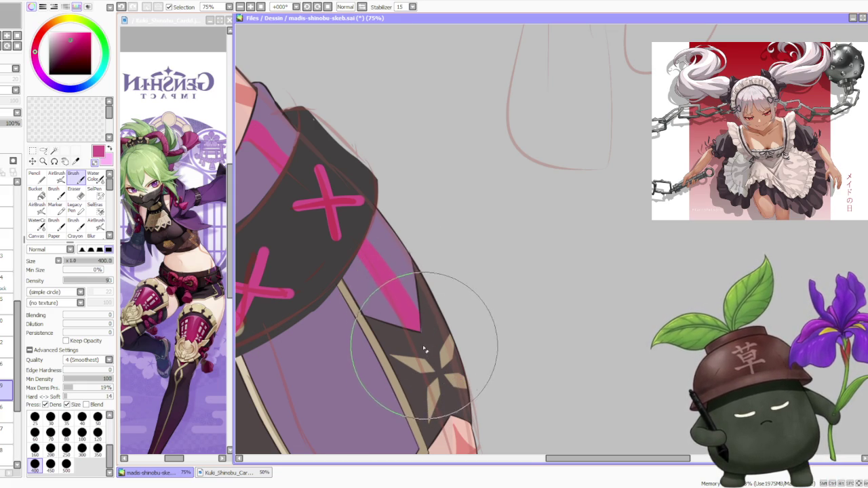
{"action": "scroll", "coordinate": [429, 332], "scroll_direction": "down", "scroll_amount": 4}
{"action": "scroll", "coordinate": [451, 254], "scroll_direction": "down", "scroll_amount": 1}
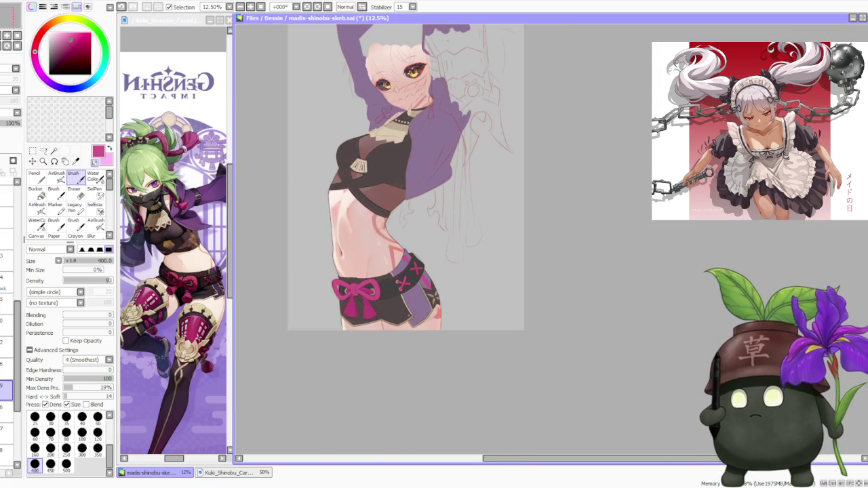
{"action": "key", "text": "alt+Tab"}
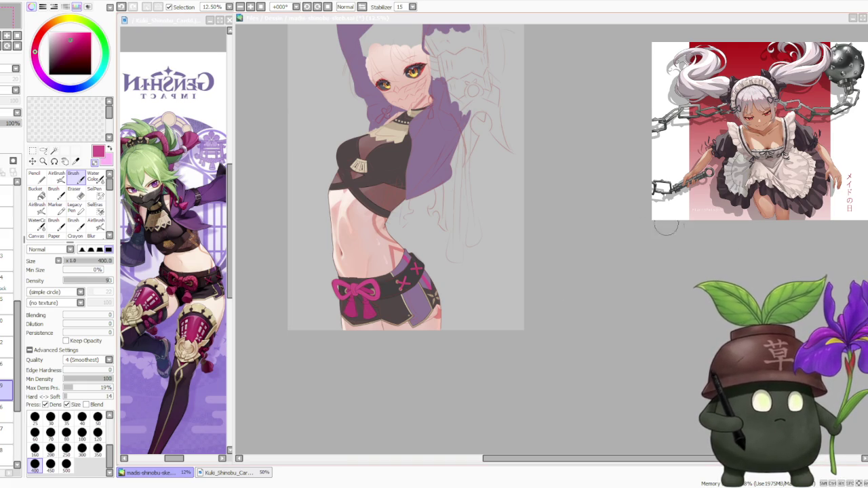
{"action": "scroll", "coordinate": [512, 265], "scroll_direction": "down", "scroll_amount": 2}
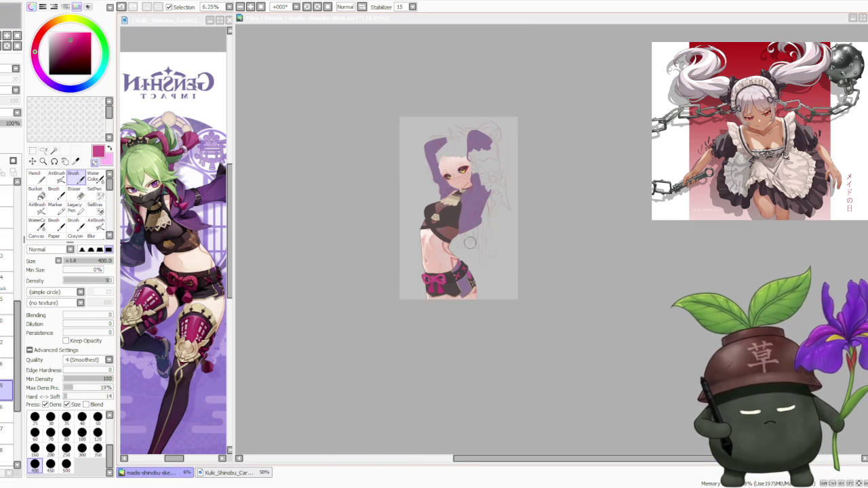
{"action": "scroll", "coordinate": [474, 248], "scroll_direction": "up", "scroll_amount": 2}
{"action": "scroll", "coordinate": [474, 248], "scroll_direction": "up", "scroll_amount": 1}
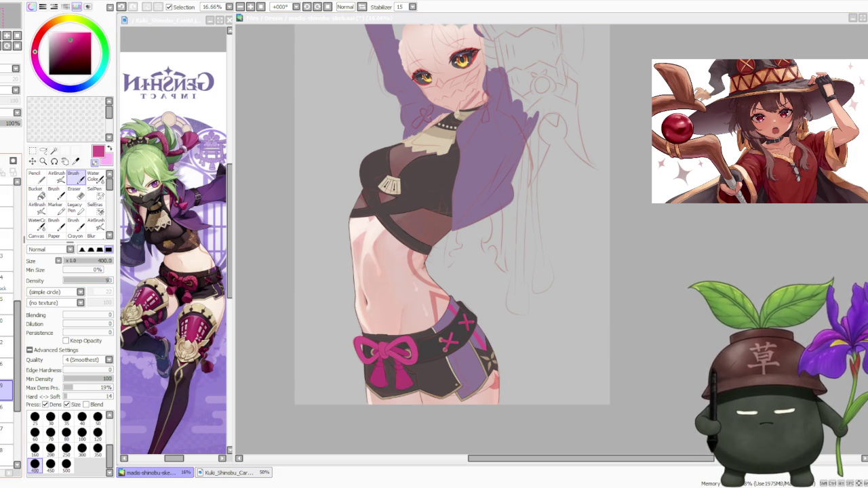
{"action": "left_click", "coordinate": [7, 297]}
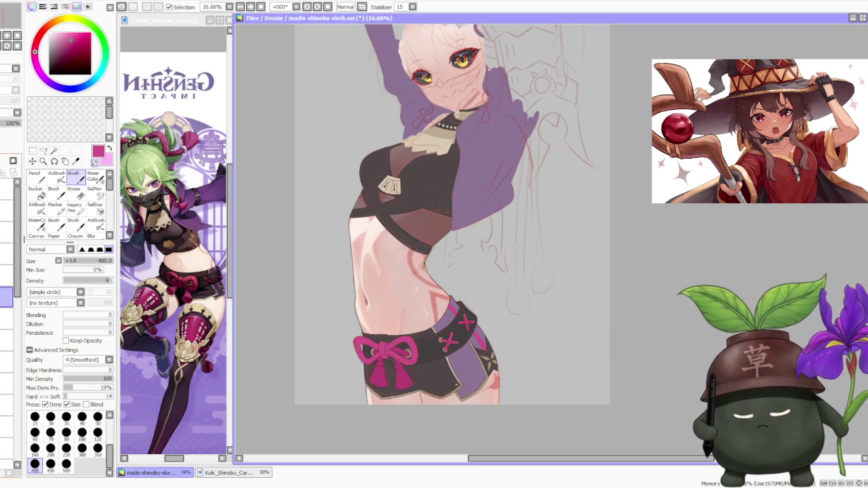
{"action": "left_click", "coordinate": [6, 232]}
{"action": "left_click", "coordinate": [6, 190]}
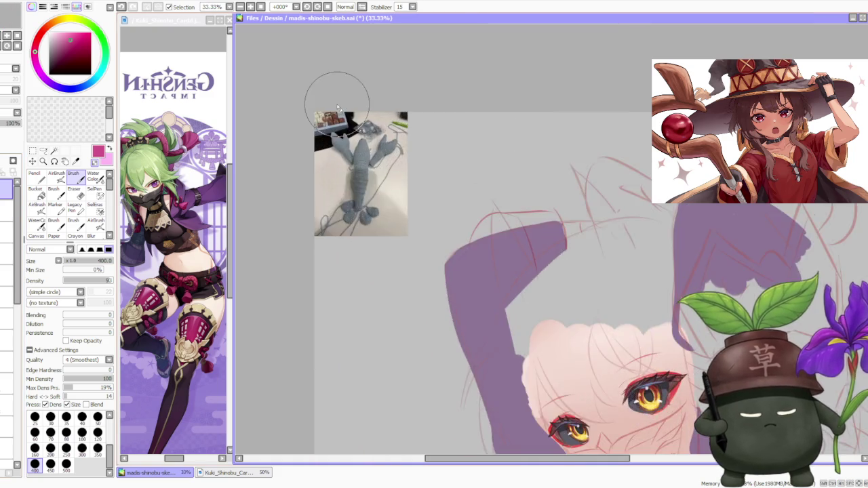
{"action": "scroll", "coordinate": [337, 109], "scroll_direction": "up", "scroll_amount": 5}
{"action": "scroll", "coordinate": [319, 95], "scroll_direction": "up", "scroll_amount": 1}
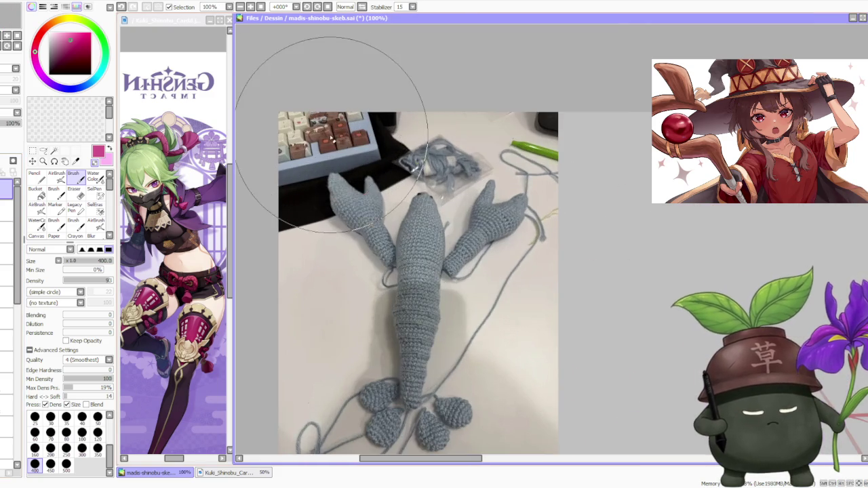
{"action": "scroll", "coordinate": [343, 149], "scroll_direction": "down", "scroll_amount": 3}
{"action": "scroll", "coordinate": [352, 182], "scroll_direction": "up", "scroll_amount": 2}
{"action": "scroll", "coordinate": [373, 129], "scroll_direction": "down", "scroll_amount": 1}
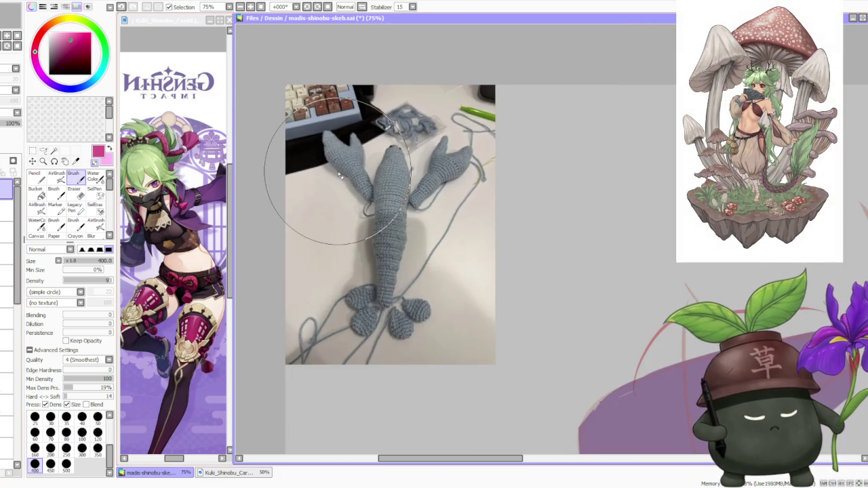
{"action": "scroll", "coordinate": [373, 129], "scroll_direction": "up", "scroll_amount": 2}
{"action": "scroll", "coordinate": [420, 102], "scroll_direction": "down", "scroll_amount": 1}
{"action": "scroll", "coordinate": [489, 99], "scroll_direction": "down", "scroll_amount": 1}
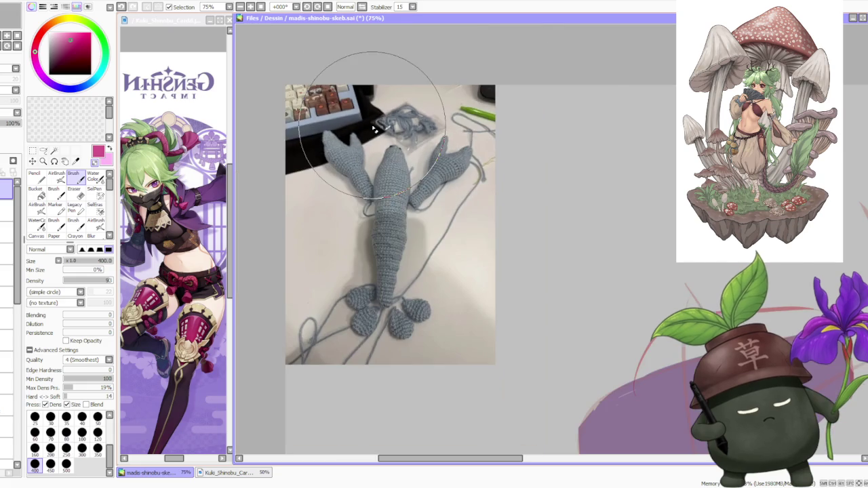
{"action": "scroll", "coordinate": [617, 147], "scroll_direction": "up", "scroll_amount": 1}
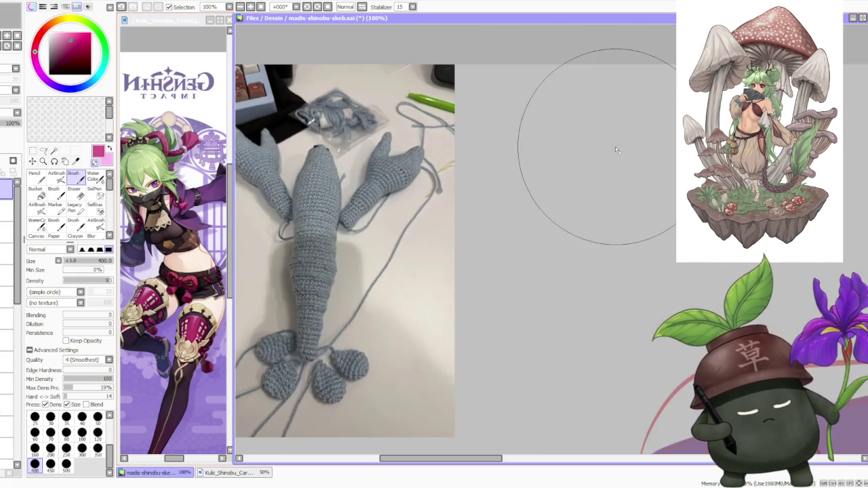
{"action": "scroll", "coordinate": [611, 155], "scroll_direction": "down", "scroll_amount": 1}
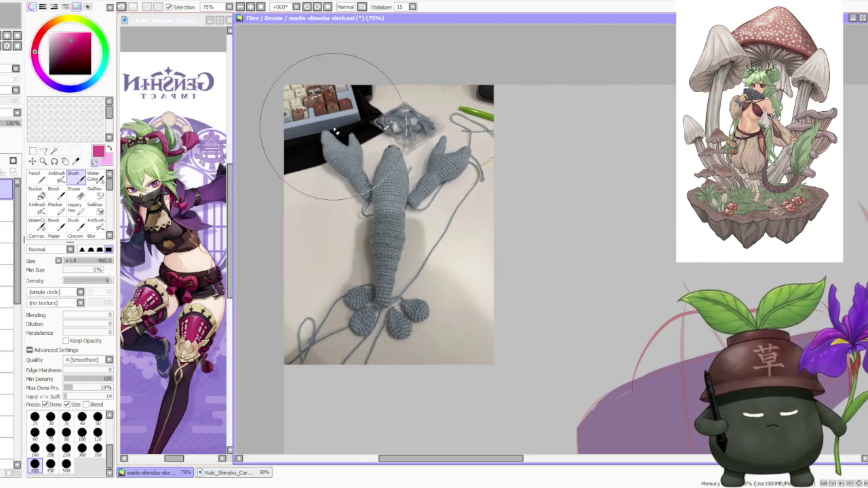
{"action": "scroll", "coordinate": [543, 220], "scroll_direction": "down", "scroll_amount": 1}
{"action": "scroll", "coordinate": [536, 216], "scroll_direction": "up", "scroll_amount": 1}
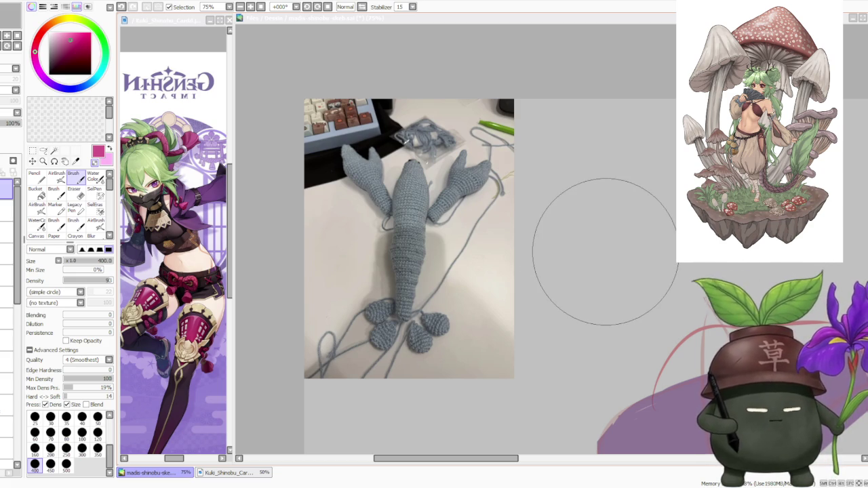
{"action": "scroll", "coordinate": [468, 163], "scroll_direction": "up", "scroll_amount": 1}
{"action": "scroll", "coordinate": [454, 174], "scroll_direction": "up", "scroll_amount": 2}
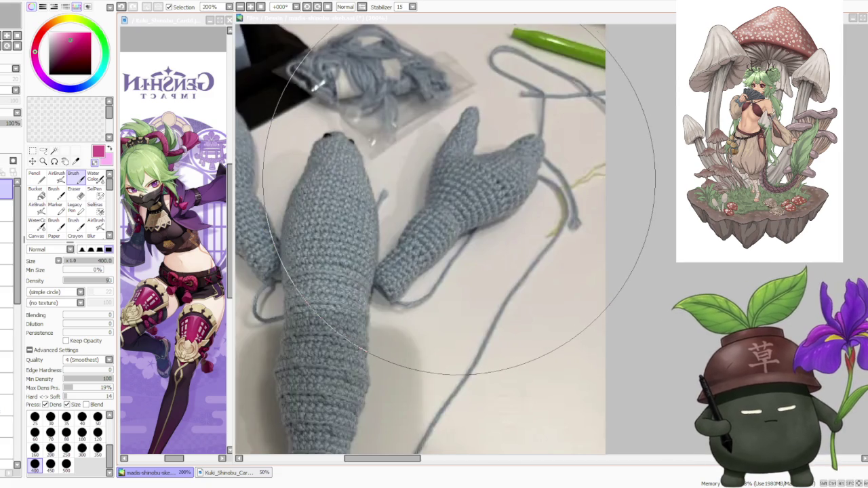
{"action": "scroll", "coordinate": [454, 174], "scroll_direction": "down", "scroll_amount": 2}
{"action": "scroll", "coordinate": [456, 175], "scroll_direction": "down", "scroll_amount": 1}
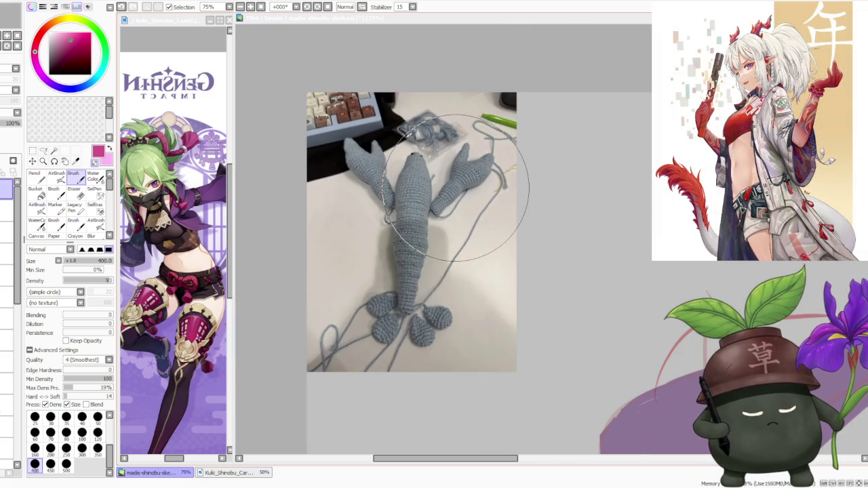
{"action": "scroll", "coordinate": [563, 271], "scroll_direction": "up", "scroll_amount": 1}
{"action": "scroll", "coordinate": [561, 266], "scroll_direction": "down", "scroll_amount": 1}
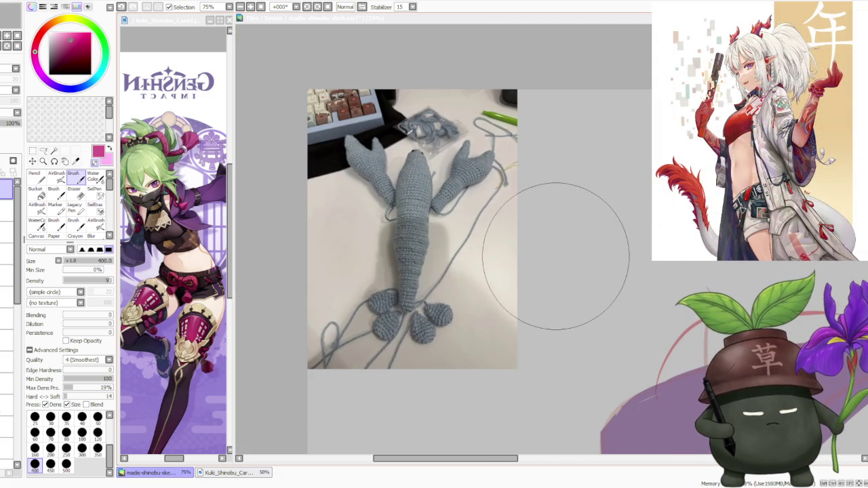
{"action": "scroll", "coordinate": [435, 263], "scroll_direction": "up", "scroll_amount": 2}
{"action": "scroll", "coordinate": [431, 265], "scroll_direction": "up", "scroll_amount": 1}
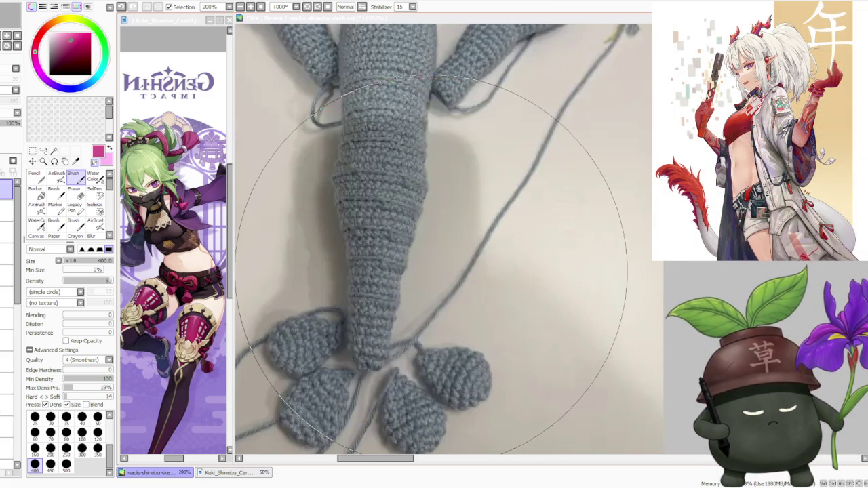
{"action": "scroll", "coordinate": [433, 263], "scroll_direction": "down", "scroll_amount": 2}
{"action": "scroll", "coordinate": [441, 260], "scroll_direction": "down", "scroll_amount": 1}
{"action": "scroll", "coordinate": [447, 257], "scroll_direction": "down", "scroll_amount": 1}
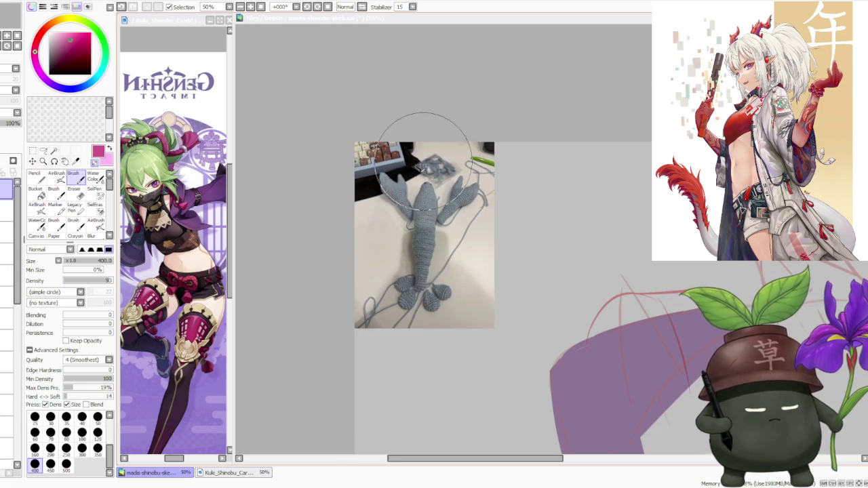
{"action": "scroll", "coordinate": [420, 146], "scroll_direction": "up", "scroll_amount": 2}
{"action": "scroll", "coordinate": [433, 155], "scroll_direction": "down", "scroll_amount": 2}
{"action": "scroll", "coordinate": [441, 203], "scroll_direction": "up", "scroll_amount": 1}
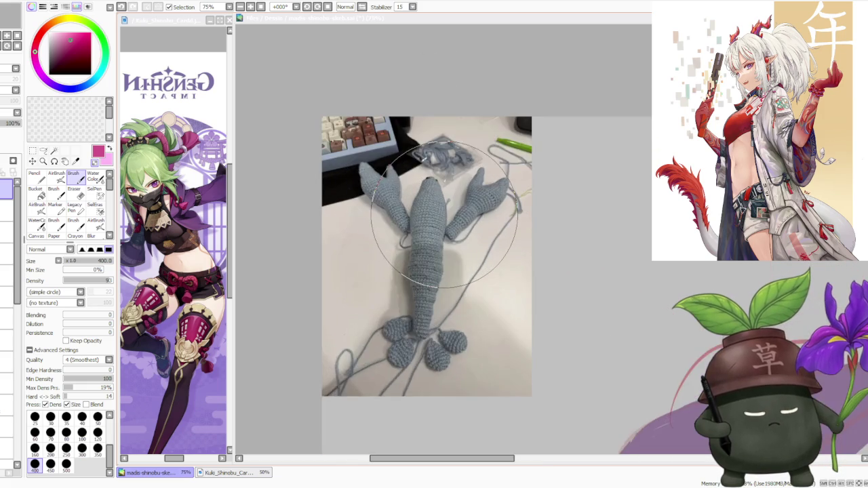
{"action": "scroll", "coordinate": [443, 212], "scroll_direction": "up", "scroll_amount": 1}
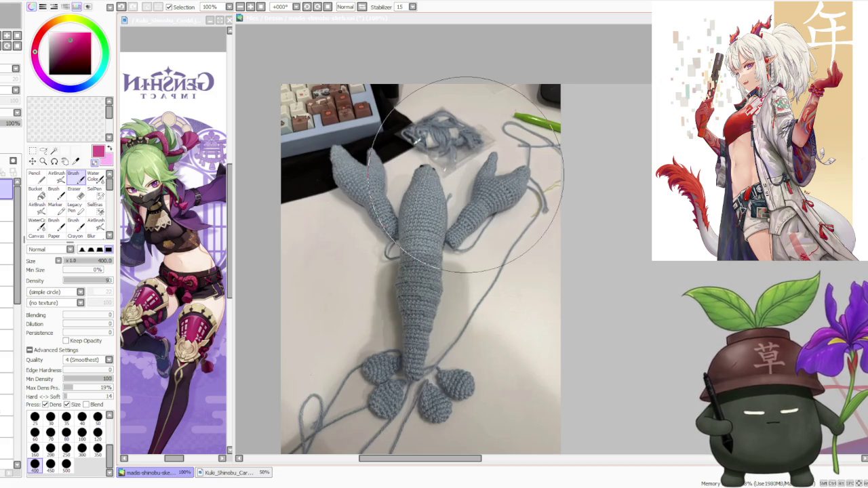
{"action": "scroll", "coordinate": [455, 174], "scroll_direction": "down", "scroll_amount": 1}
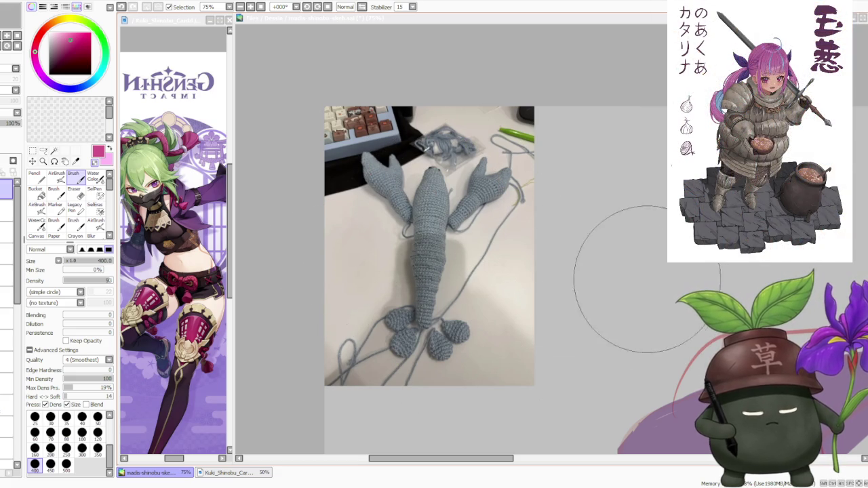
{"action": "scroll", "coordinate": [620, 265], "scroll_direction": "down", "scroll_amount": 1}
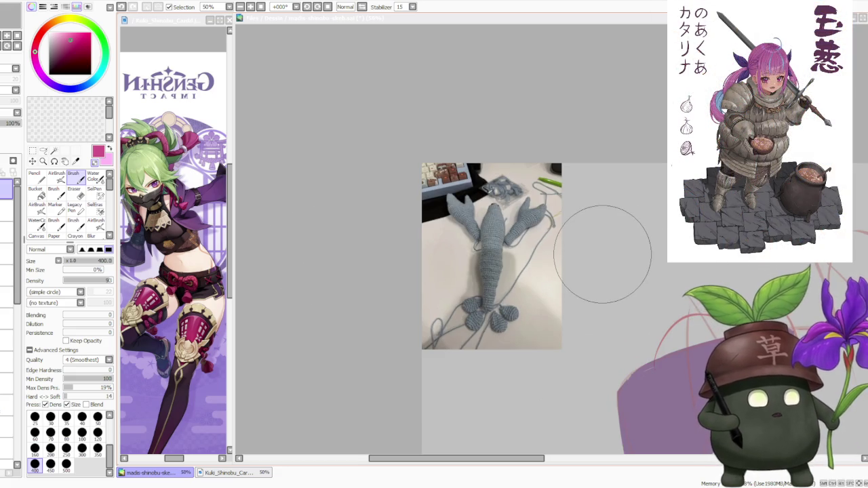
{"action": "scroll", "coordinate": [603, 254], "scroll_direction": "up", "scroll_amount": 1}
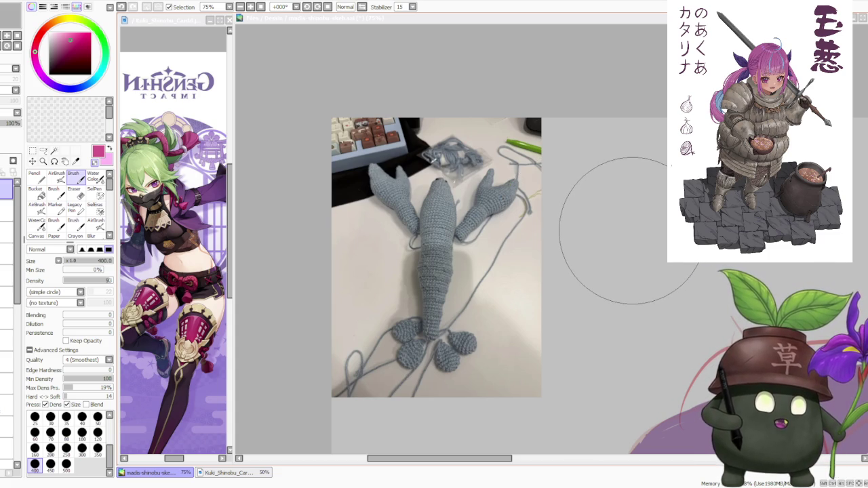
{"action": "scroll", "coordinate": [536, 244], "scroll_direction": "up", "scroll_amount": 2}
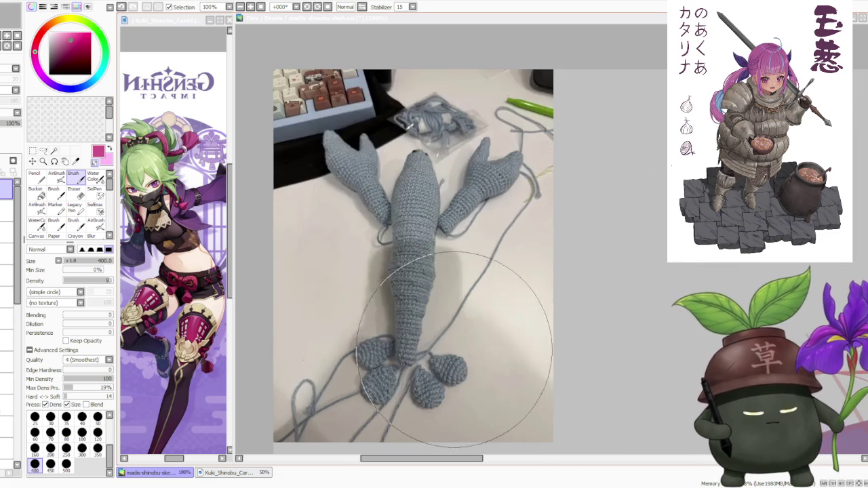
{"action": "scroll", "coordinate": [475, 306], "scroll_direction": "up", "scroll_amount": 1}
{"action": "scroll", "coordinate": [457, 332], "scroll_direction": "down", "scroll_amount": 2}
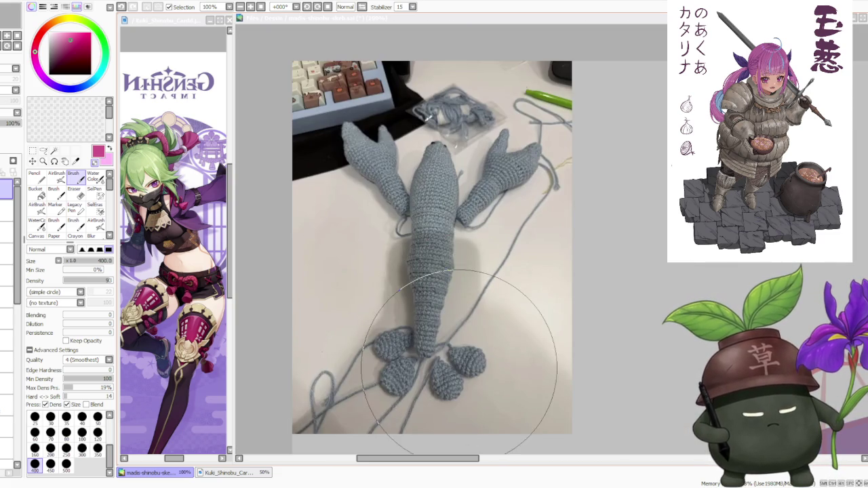
{"action": "scroll", "coordinate": [404, 351], "scroll_direction": "up", "scroll_amount": 2}
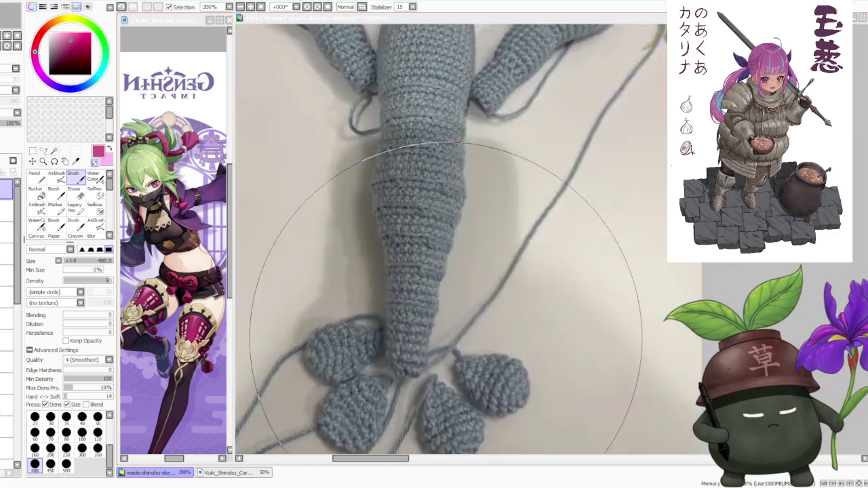
{"action": "scroll", "coordinate": [421, 292], "scroll_direction": "down", "scroll_amount": 3}
{"action": "scroll", "coordinate": [516, 170], "scroll_direction": "up", "scroll_amount": 1}
{"action": "scroll", "coordinate": [519, 201], "scroll_direction": "up", "scroll_amount": 1}
{"action": "scroll", "coordinate": [520, 200], "scroll_direction": "down", "scroll_amount": 2}
{"action": "scroll", "coordinate": [552, 175], "scroll_direction": "up", "scroll_amount": 1}
{"action": "scroll", "coordinate": [537, 184], "scroll_direction": "up", "scroll_amount": 1}
{"action": "scroll", "coordinate": [475, 230], "scroll_direction": "down", "scroll_amount": 2}
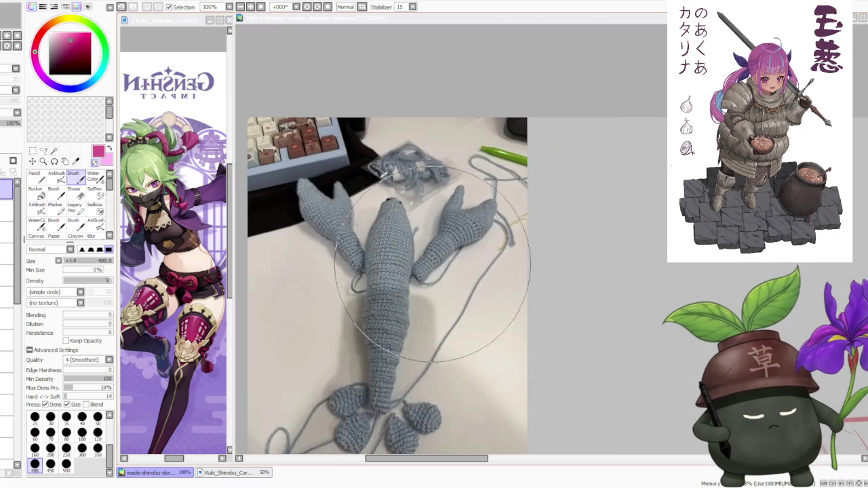
{"action": "scroll", "coordinate": [452, 248], "scroll_direction": "up", "scroll_amount": 1}
{"action": "scroll", "coordinate": [418, 253], "scroll_direction": "down", "scroll_amount": 2}
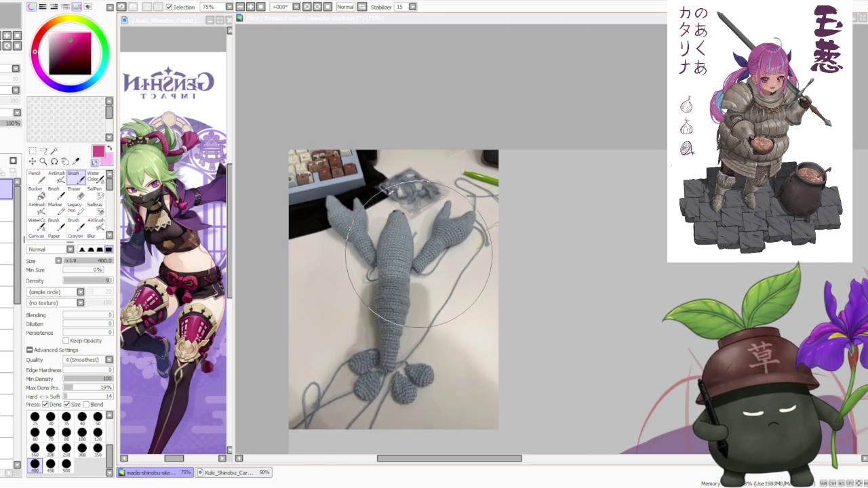
{"action": "scroll", "coordinate": [418, 256], "scroll_direction": "down", "scroll_amount": 2}
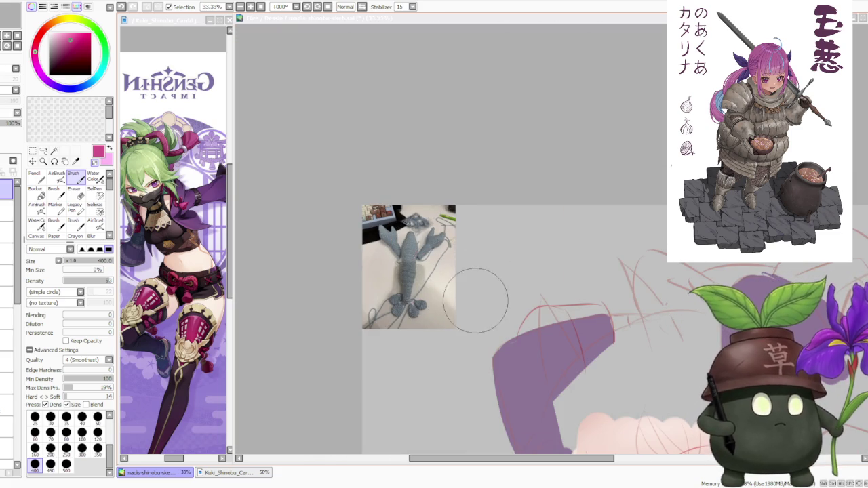
{"action": "scroll", "coordinate": [433, 265], "scroll_direction": "up", "scroll_amount": 1}
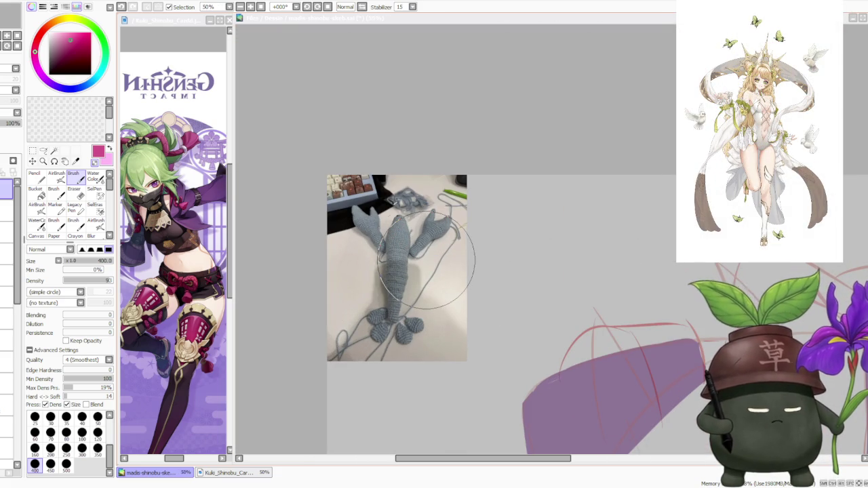
{"action": "scroll", "coordinate": [327, 227], "scroll_direction": "up", "scroll_amount": 1}
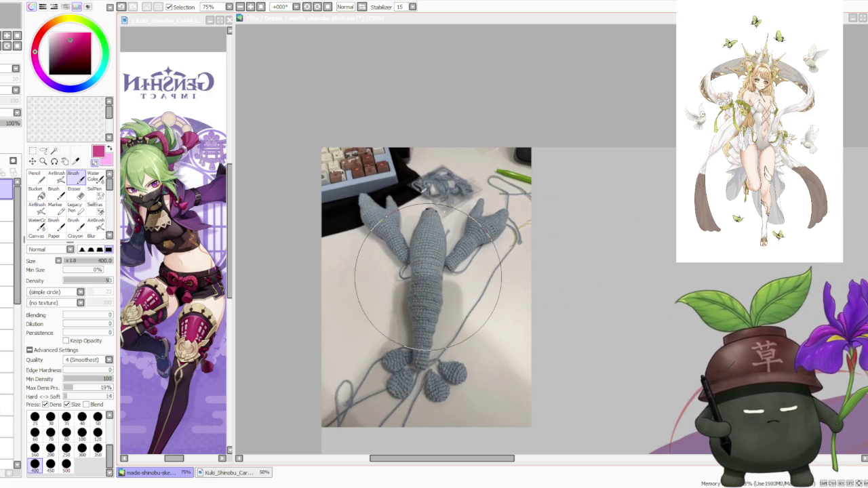
{"action": "scroll", "coordinate": [562, 204], "scroll_direction": "down", "scroll_amount": 1}
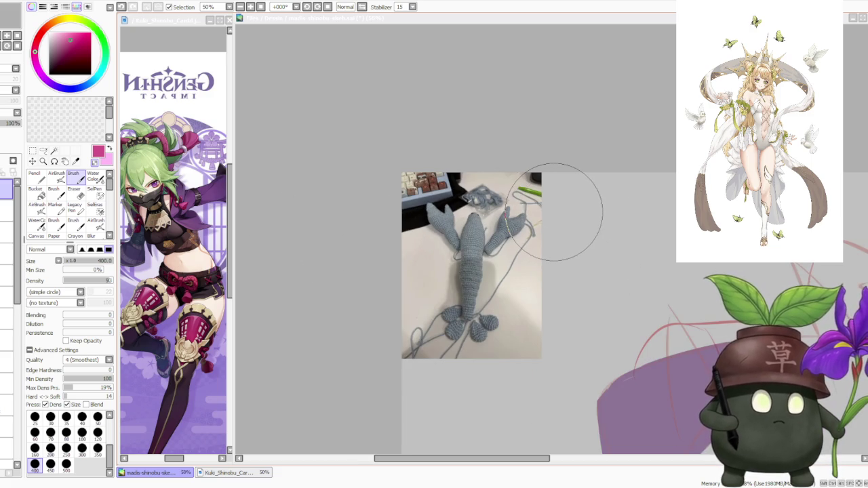
{"action": "scroll", "coordinate": [552, 211], "scroll_direction": "up", "scroll_amount": 1}
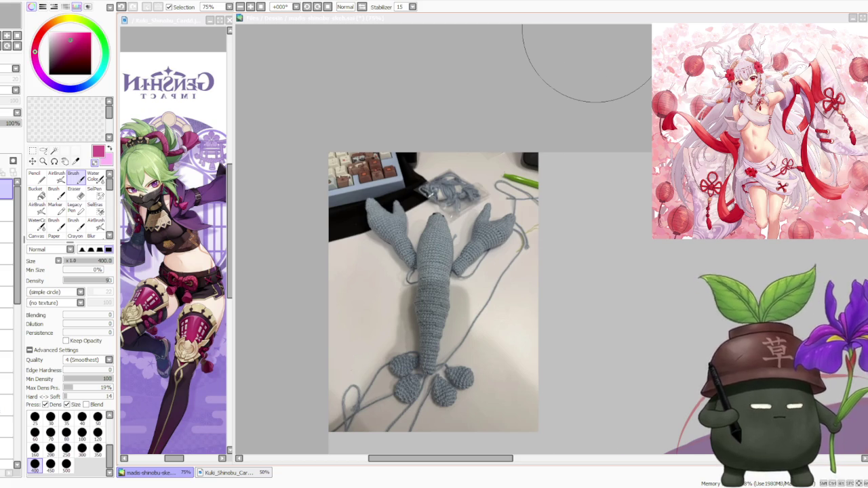
{"action": "scroll", "coordinate": [591, 33], "scroll_direction": "down", "scroll_amount": 1}
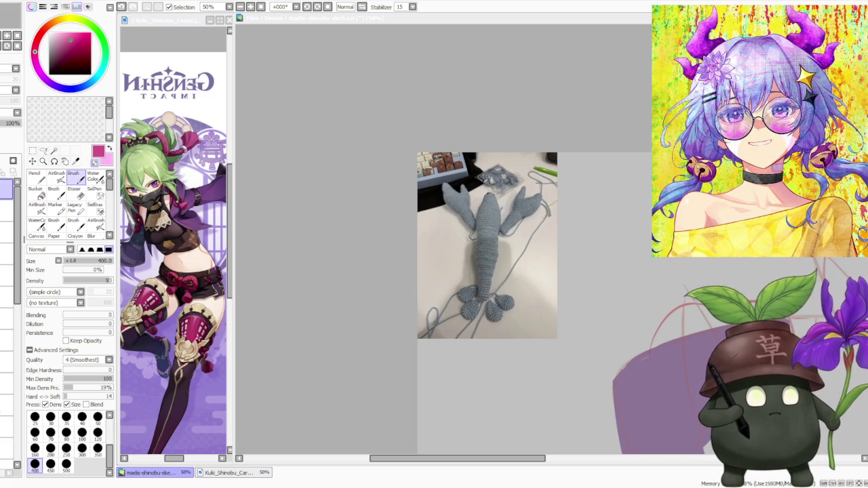
{"action": "key", "text": "alt+Tab"}
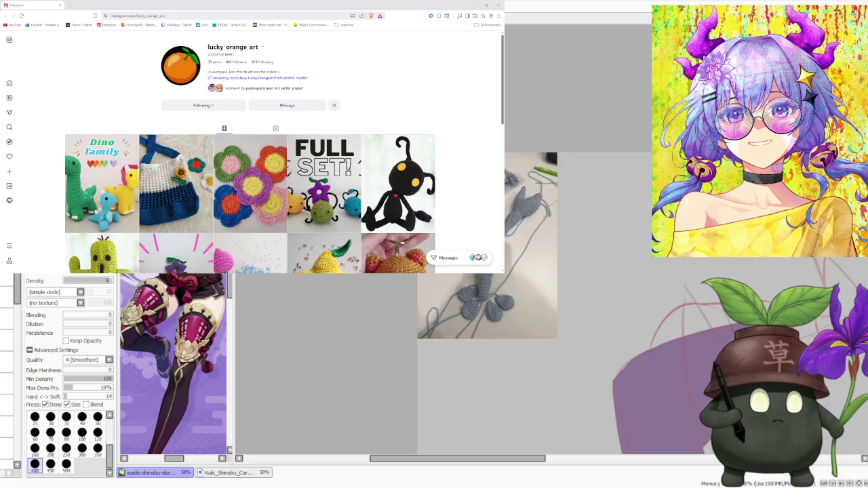
View the Dino family, frog, cactus and chicken drumstick keychain crochet posts, closing each afterwards.
{"action": "scroll", "coordinate": [398, 157], "scroll_direction": "down", "scroll_amount": 1}
{"action": "scroll", "coordinate": [398, 157], "scroll_direction": "down", "scroll_amount": 1}
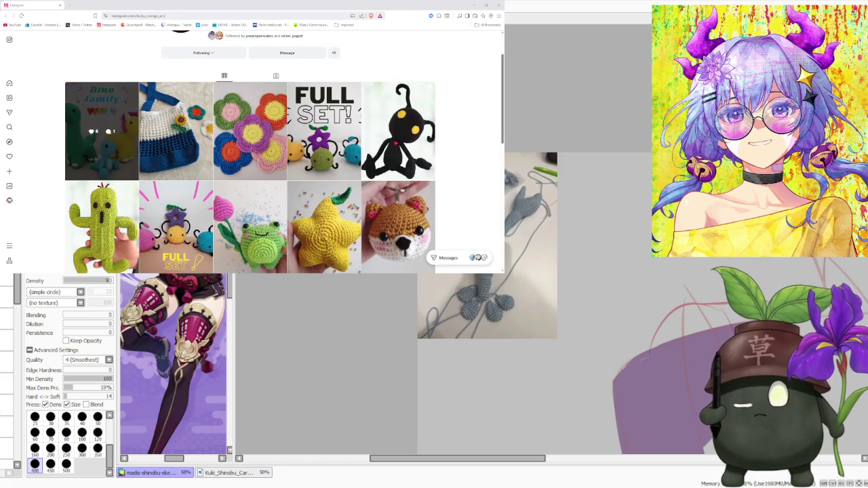
{"action": "left_click", "coordinate": [102, 131]}
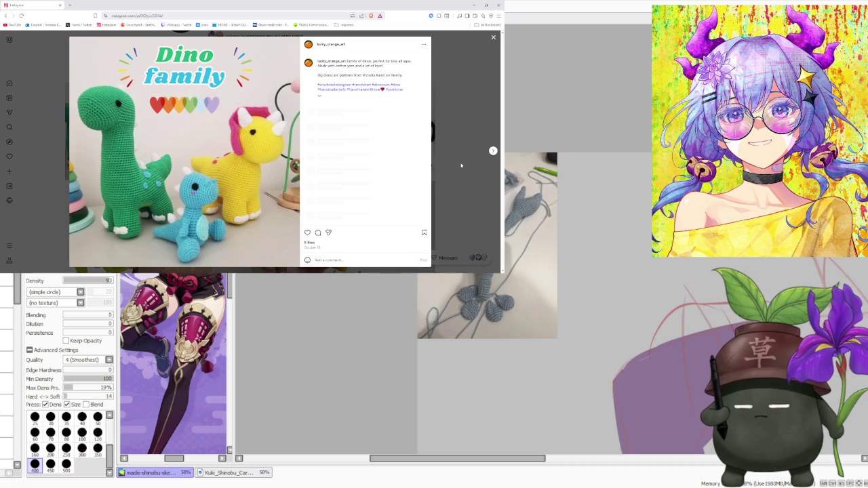
{"action": "left_click", "coordinate": [460, 161]}
{"action": "scroll", "coordinate": [261, 206], "scroll_direction": "down", "scroll_amount": 1}
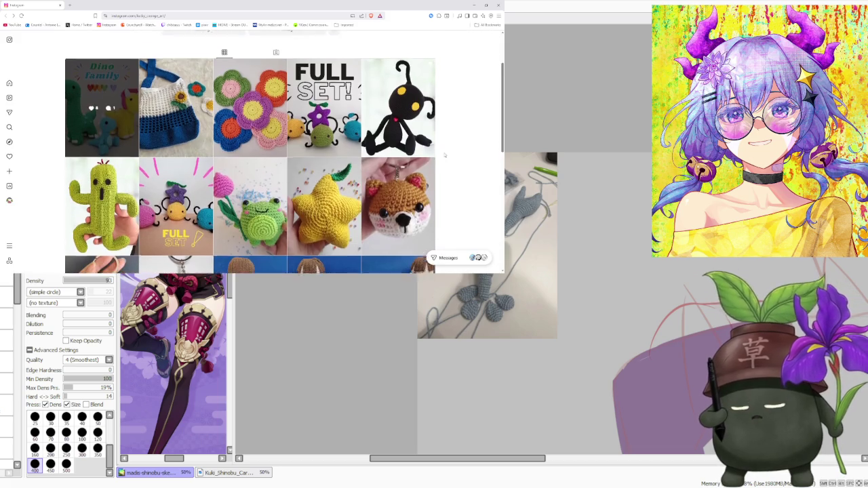
{"action": "left_click", "coordinate": [261, 205]}
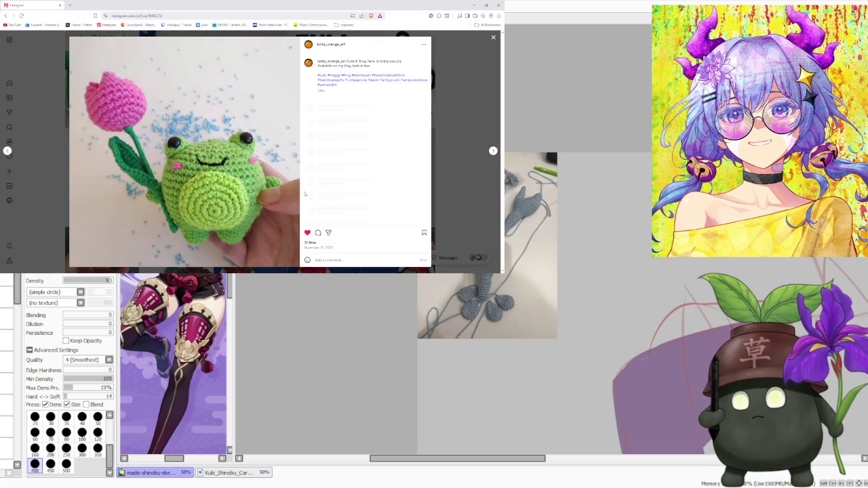
{"action": "left_click", "coordinate": [462, 182]}
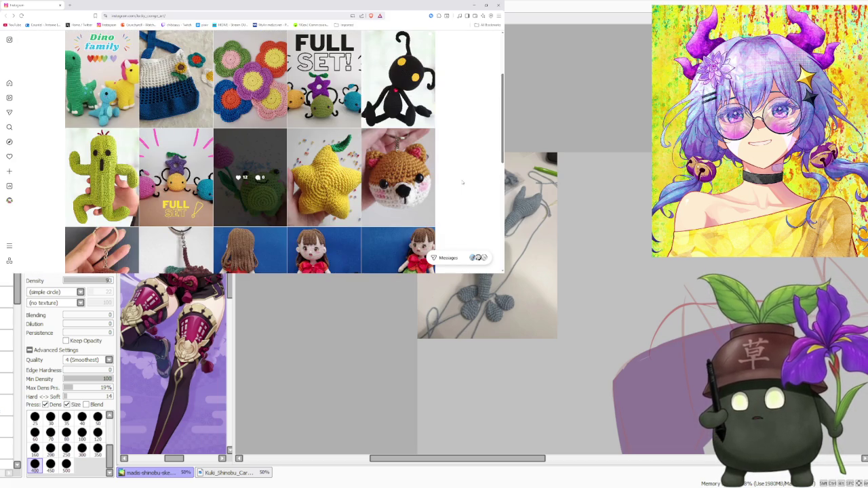
{"action": "left_click", "coordinate": [102, 173]}
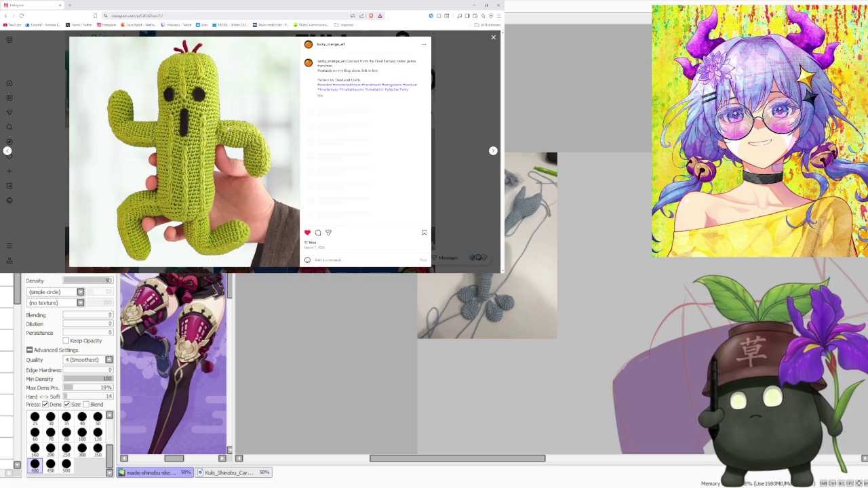
{"action": "left_click", "coordinate": [453, 194]}
{"action": "scroll", "coordinate": [108, 187], "scroll_direction": "down", "scroll_amount": 2}
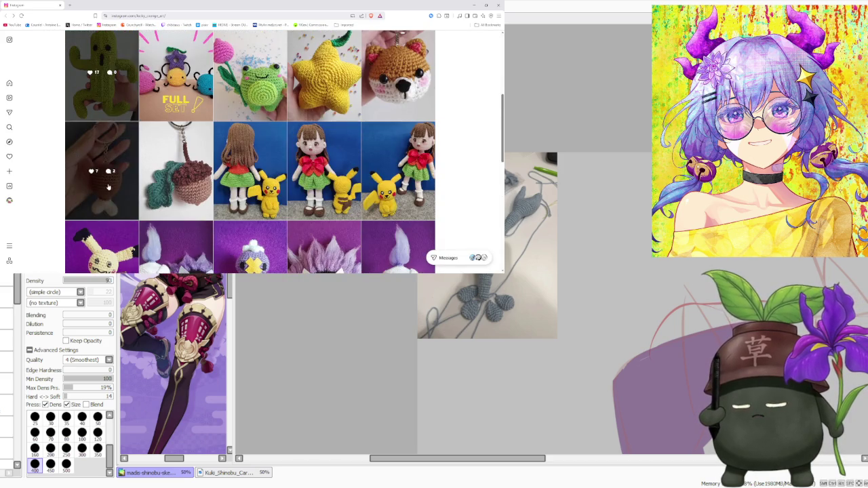
{"action": "left_click", "coordinate": [108, 187]}
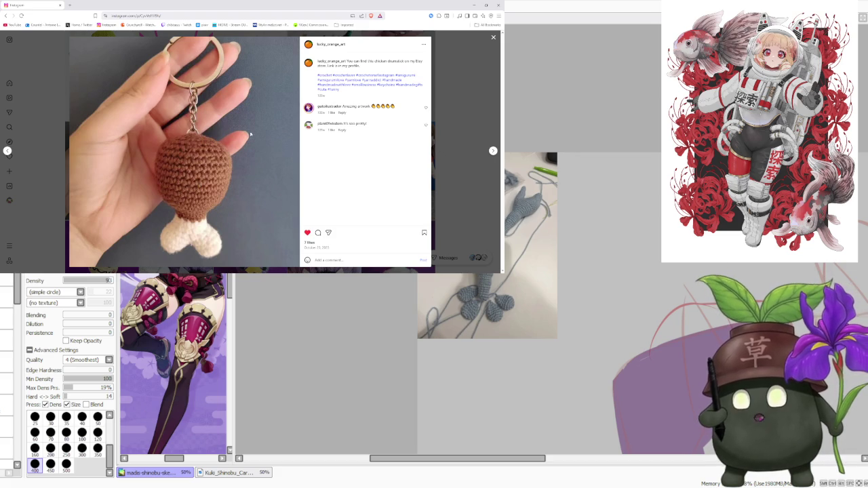
{"action": "key", "text": "Escape"}
Skim further through the profile grid, return to the top, then bring the SAI canvas back into view.
{"action": "scroll", "coordinate": [270, 229], "scroll_direction": "up", "scroll_amount": 1}
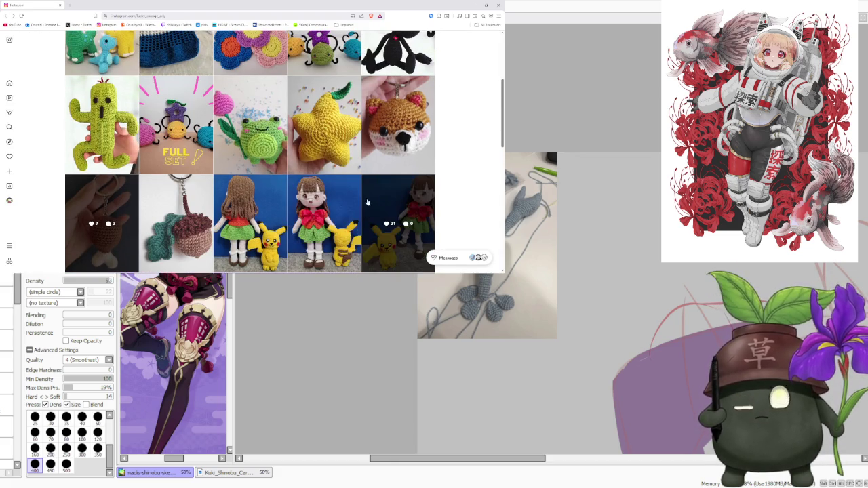
{"action": "scroll", "coordinate": [292, 197], "scroll_direction": "down", "scroll_amount": 1}
{"action": "scroll", "coordinate": [248, 196], "scroll_direction": "down", "scroll_amount": 1}
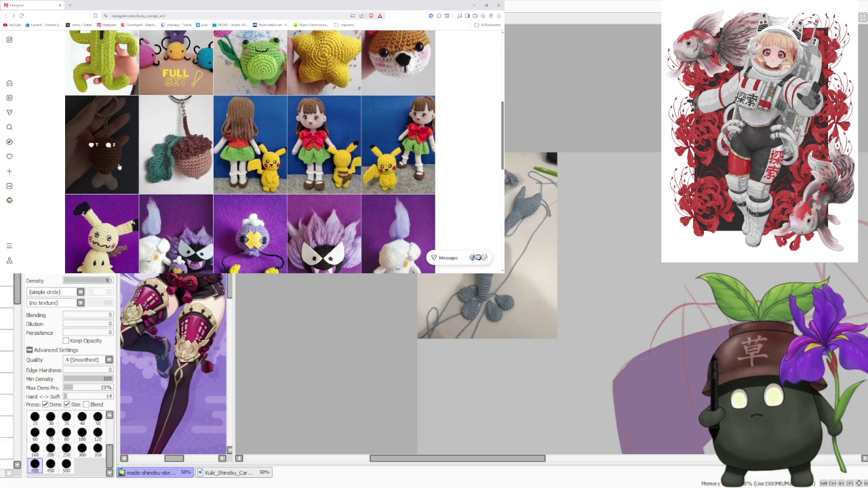
{"action": "scroll", "coordinate": [129, 162], "scroll_direction": "down", "scroll_amount": 1}
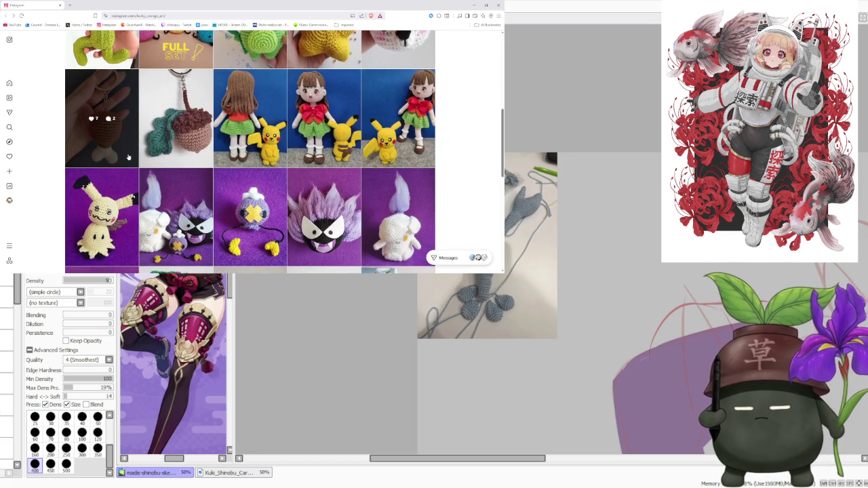
{"action": "scroll", "coordinate": [129, 159], "scroll_direction": "down", "scroll_amount": 1}
{"action": "scroll", "coordinate": [130, 162], "scroll_direction": "down", "scroll_amount": 3}
{"action": "scroll", "coordinate": [132, 164], "scroll_direction": "down", "scroll_amount": 1}
{"action": "scroll", "coordinate": [136, 168], "scroll_direction": "down", "scroll_amount": 1}
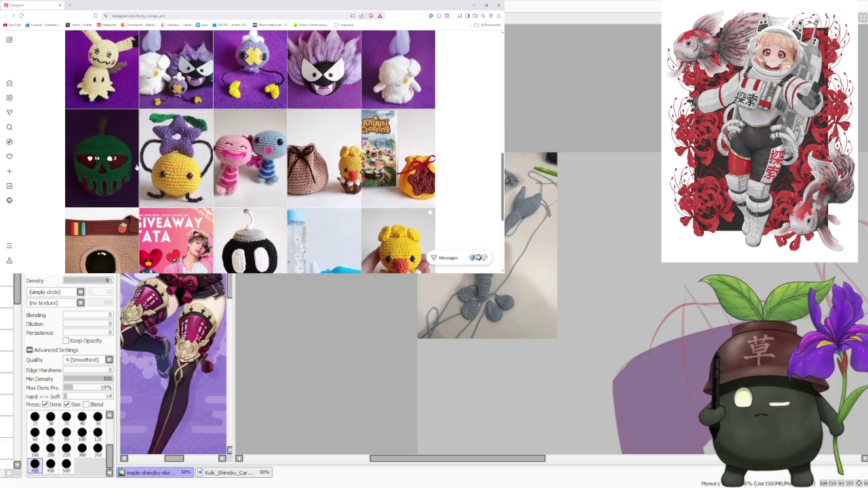
{"action": "scroll", "coordinate": [217, 173], "scroll_direction": "down", "scroll_amount": 2}
{"action": "scroll", "coordinate": [305, 179], "scroll_direction": "down", "scroll_amount": 1}
{"action": "scroll", "coordinate": [385, 185], "scroll_direction": "down", "scroll_amount": 1}
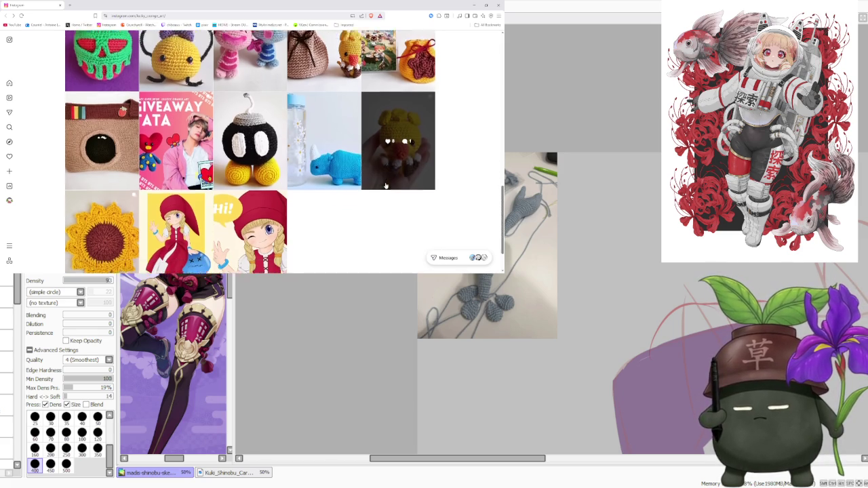
{"action": "scroll", "coordinate": [385, 185], "scroll_direction": "up", "scroll_amount": 1}
{"action": "scroll", "coordinate": [385, 185], "scroll_direction": "up", "scroll_amount": 1}
{"action": "scroll", "coordinate": [386, 186], "scroll_direction": "up", "scroll_amount": 2}
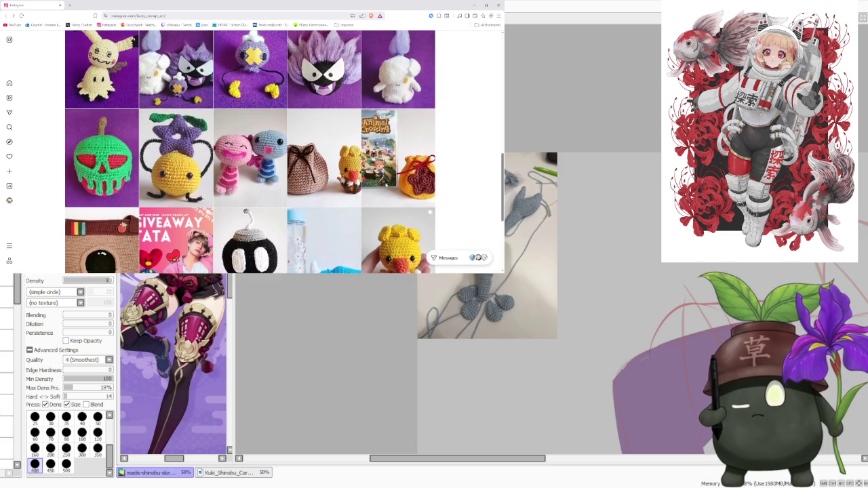
{"action": "scroll", "coordinate": [385, 185], "scroll_direction": "up", "scroll_amount": 2}
{"action": "scroll", "coordinate": [385, 185], "scroll_direction": "up", "scroll_amount": 2}
{"action": "scroll", "coordinate": [386, 186], "scroll_direction": "up", "scroll_amount": 2}
{"action": "scroll", "coordinate": [384, 185], "scroll_direction": "up", "scroll_amount": 4}
{"action": "scroll", "coordinate": [384, 185], "scroll_direction": "up", "scroll_amount": 2}
{"action": "scroll", "coordinate": [380, 180], "scroll_direction": "up", "scroll_amount": 2}
{"action": "scroll", "coordinate": [376, 176], "scroll_direction": "up", "scroll_amount": 1}
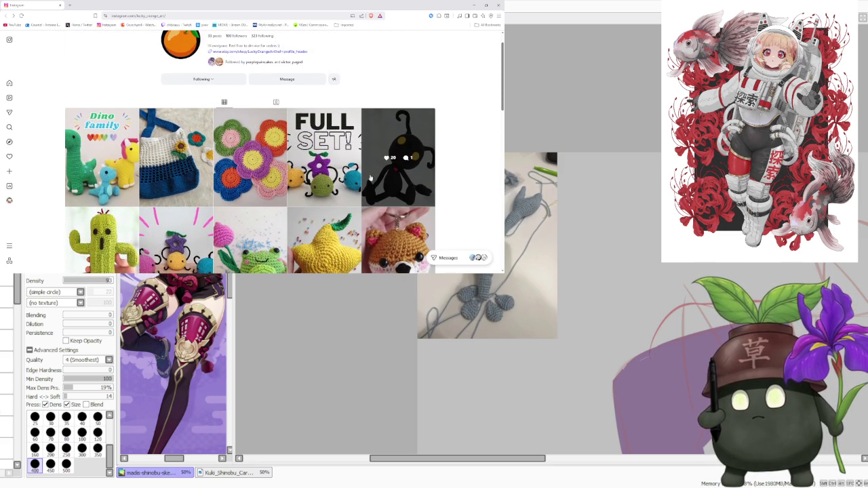
{"action": "scroll", "coordinate": [366, 180], "scroll_direction": "down", "scroll_amount": 2}
{"action": "scroll", "coordinate": [367, 181], "scroll_direction": "down", "scroll_amount": 2}
{"action": "scroll", "coordinate": [367, 181], "scroll_direction": "down", "scroll_amount": 3}
{"action": "scroll", "coordinate": [369, 182], "scroll_direction": "down", "scroll_amount": 2}
{"action": "scroll", "coordinate": [369, 182], "scroll_direction": "down", "scroll_amount": 2}
{"action": "scroll", "coordinate": [372, 182], "scroll_direction": "down", "scroll_amount": 1}
{"action": "scroll", "coordinate": [380, 180], "scroll_direction": "down", "scroll_amount": 1}
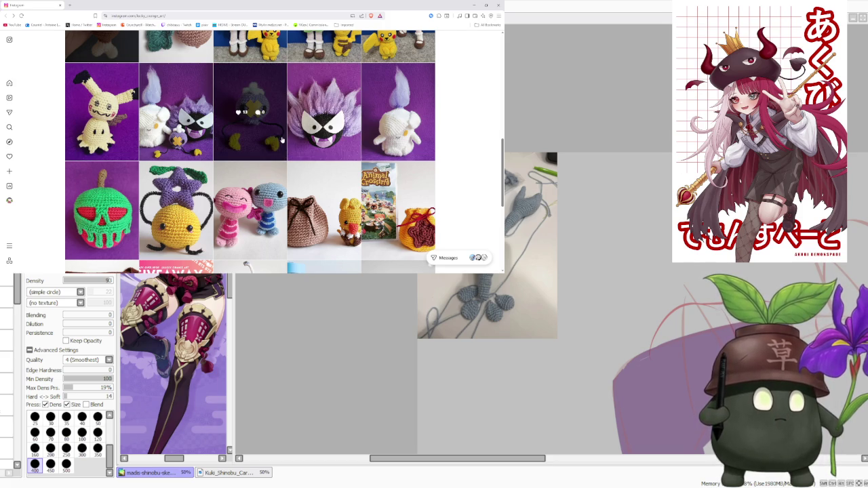
{"action": "scroll", "coordinate": [291, 142], "scroll_direction": "up", "scroll_amount": 1}
{"action": "scroll", "coordinate": [312, 146], "scroll_direction": "up", "scroll_amount": 1}
{"action": "scroll", "coordinate": [340, 152], "scroll_direction": "up", "scroll_amount": 1}
{"action": "scroll", "coordinate": [371, 160], "scroll_direction": "up", "scroll_amount": 2}
{"action": "scroll", "coordinate": [325, 164], "scroll_direction": "up", "scroll_amount": 2}
{"action": "scroll", "coordinate": [271, 170], "scroll_direction": "up", "scroll_amount": 1}
{"action": "scroll", "coordinate": [204, 175], "scroll_direction": "up", "scroll_amount": 2}
{"action": "scroll", "coordinate": [171, 178], "scroll_direction": "down", "scroll_amount": 1}
{"action": "scroll", "coordinate": [178, 176], "scroll_direction": "down", "scroll_amount": 2}
{"action": "scroll", "coordinate": [186, 173], "scroll_direction": "down", "scroll_amount": 2}
{"action": "scroll", "coordinate": [197, 171], "scroll_direction": "down", "scroll_amount": 3}
{"action": "scroll", "coordinate": [204, 169], "scroll_direction": "down", "scroll_amount": 2}
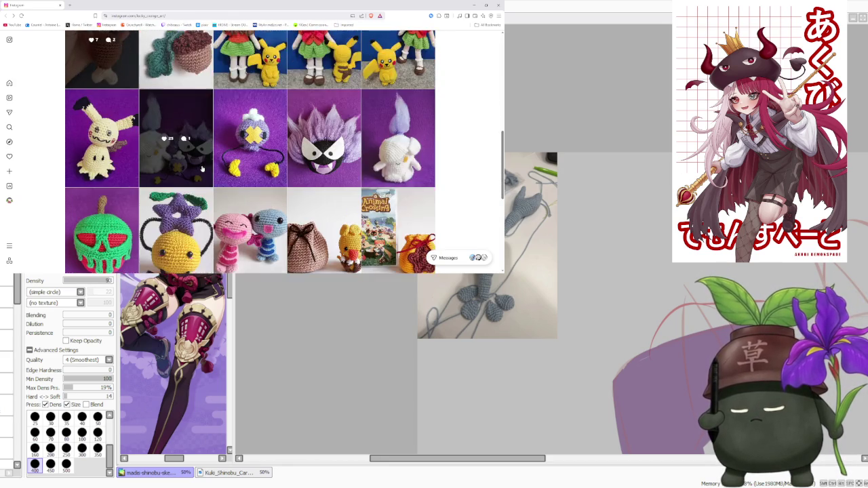
{"action": "scroll", "coordinate": [206, 167], "scroll_direction": "down", "scroll_amount": 2}
{"action": "scroll", "coordinate": [210, 166], "scroll_direction": "down", "scroll_amount": 1}
{"action": "scroll", "coordinate": [217, 167], "scroll_direction": "down", "scroll_amount": 1}
{"action": "scroll", "coordinate": [251, 175], "scroll_direction": "down", "scroll_amount": 1}
{"action": "scroll", "coordinate": [285, 182], "scroll_direction": "down", "scroll_amount": 1}
{"action": "scroll", "coordinate": [306, 187], "scroll_direction": "up", "scroll_amount": 3}
{"action": "scroll", "coordinate": [339, 186], "scroll_direction": "up", "scroll_amount": 2}
{"action": "scroll", "coordinate": [373, 184], "scroll_direction": "up", "scroll_amount": 2}
{"action": "scroll", "coordinate": [407, 183], "scroll_direction": "up", "scroll_amount": 3}
{"action": "scroll", "coordinate": [441, 181], "scroll_direction": "up", "scroll_amount": 2}
{"action": "scroll", "coordinate": [459, 184], "scroll_direction": "up", "scroll_amount": 1}
{"action": "scroll", "coordinate": [469, 183], "scroll_direction": "up", "scroll_amount": 1}
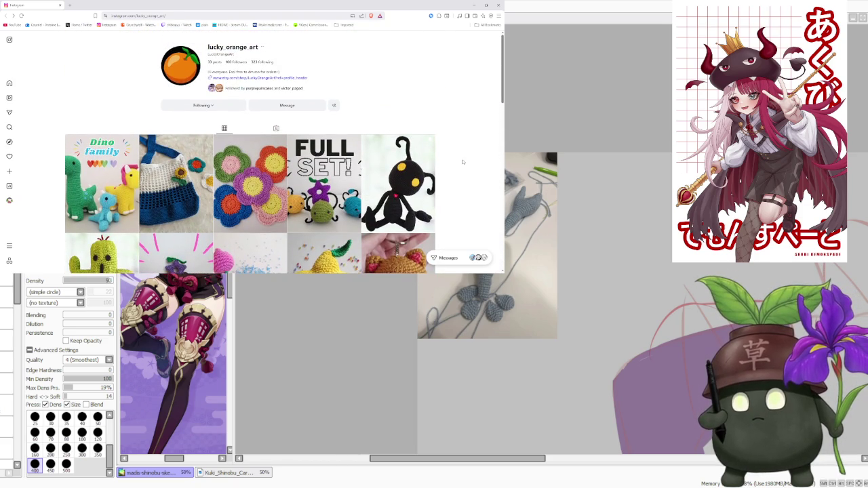
{"action": "scroll", "coordinate": [463, 161], "scroll_direction": "down", "scroll_amount": 2}
{"action": "scroll", "coordinate": [464, 161], "scroll_direction": "down", "scroll_amount": 1}
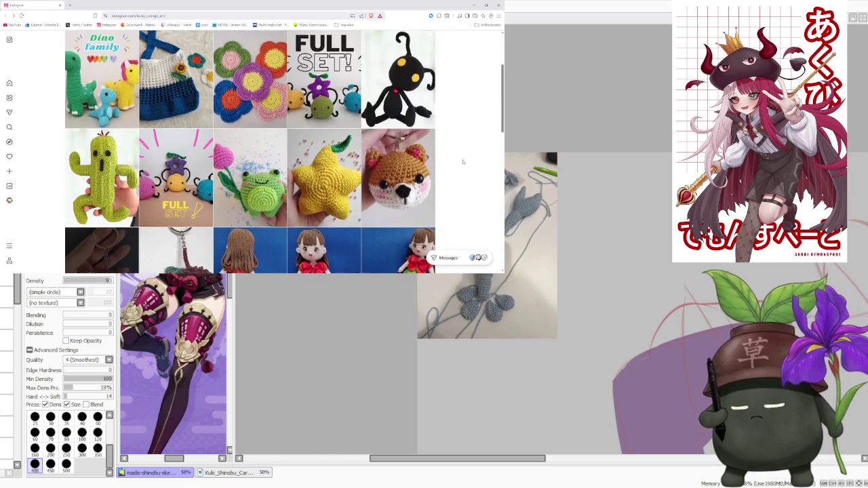
{"action": "scroll", "coordinate": [463, 161], "scroll_direction": "up", "scroll_amount": 2}
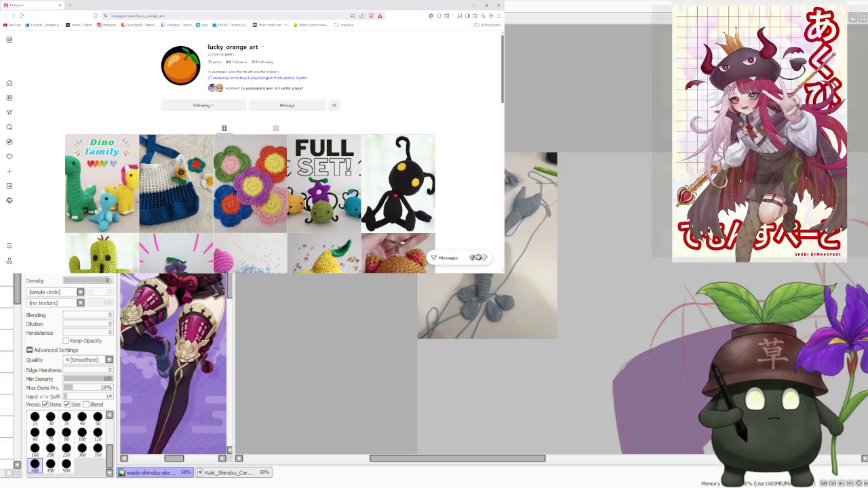
{"action": "key", "text": "alt+Tab"}
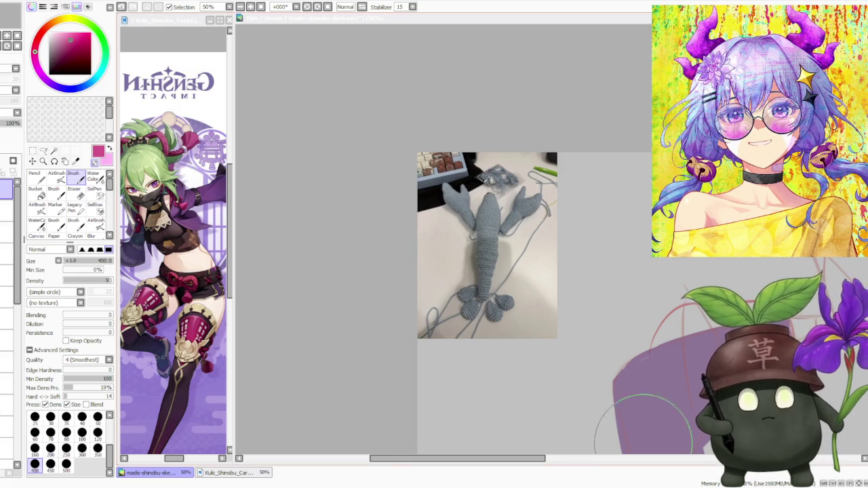
{"action": "scroll", "coordinate": [398, 228], "scroll_direction": "down", "scroll_amount": 1}
{"action": "scroll", "coordinate": [387, 207], "scroll_direction": "down", "scroll_amount": 1}
{"action": "scroll", "coordinate": [428, 193], "scroll_direction": "down", "scroll_amount": 1}
{"action": "scroll", "coordinate": [429, 194], "scroll_direction": "up", "scroll_amount": 2}
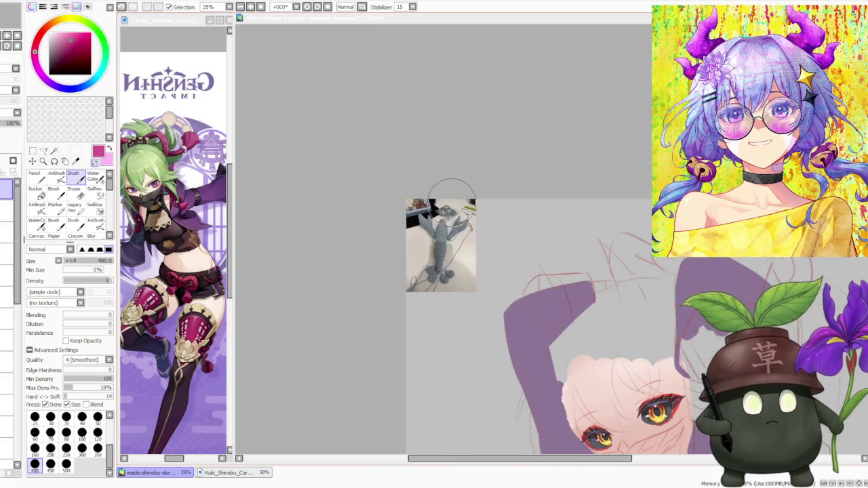
{"action": "scroll", "coordinate": [437, 189], "scroll_direction": "up", "scroll_amount": 2}
{"action": "scroll", "coordinate": [445, 184], "scroll_direction": "down", "scroll_amount": 1}
{"action": "scroll", "coordinate": [441, 278], "scroll_direction": "up", "scroll_amount": 2}
{"action": "scroll", "coordinate": [441, 278], "scroll_direction": "up", "scroll_amount": 2}
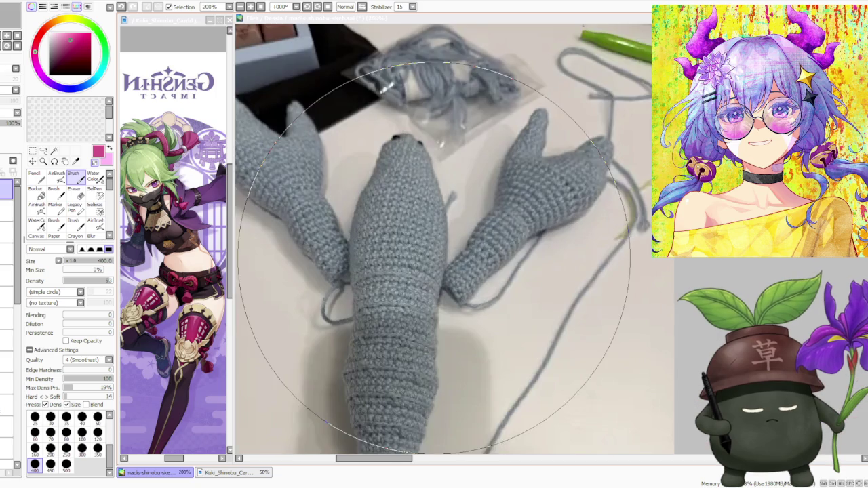
{"action": "scroll", "coordinate": [438, 266], "scroll_direction": "down", "scroll_amount": 3}
{"action": "scroll", "coordinate": [438, 267], "scroll_direction": "down", "scroll_amount": 2}
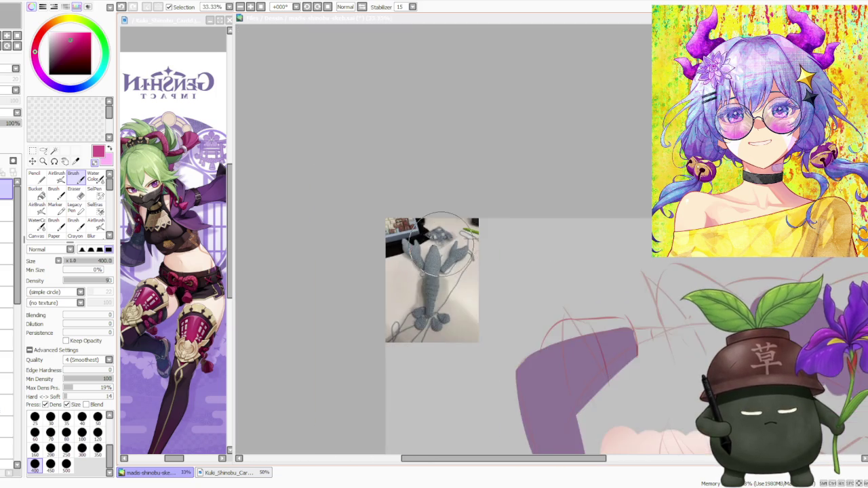
{"action": "scroll", "coordinate": [434, 271], "scroll_direction": "up", "scroll_amount": 3}
{"action": "scroll", "coordinate": [431, 276], "scroll_direction": "down", "scroll_amount": 3}
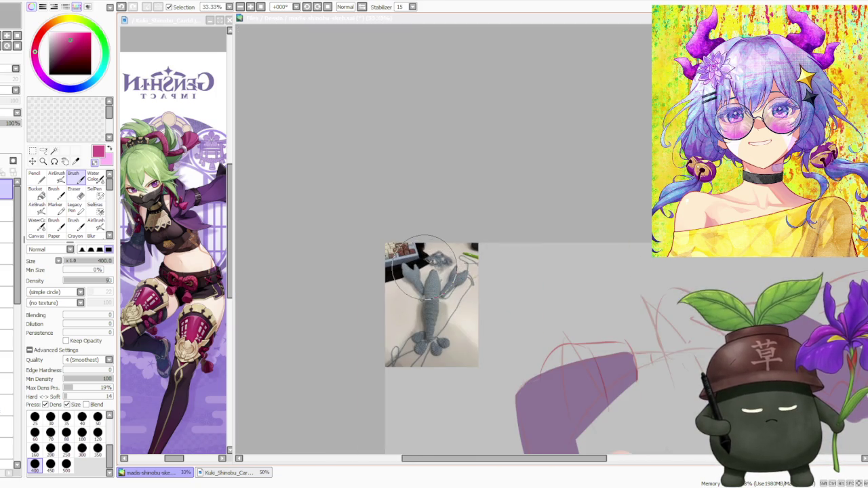
{"action": "scroll", "coordinate": [426, 270], "scroll_direction": "down", "scroll_amount": 1}
{"action": "scroll", "coordinate": [407, 268], "scroll_direction": "down", "scroll_amount": 1}
{"action": "scroll", "coordinate": [448, 272], "scroll_direction": "up", "scroll_amount": 1}
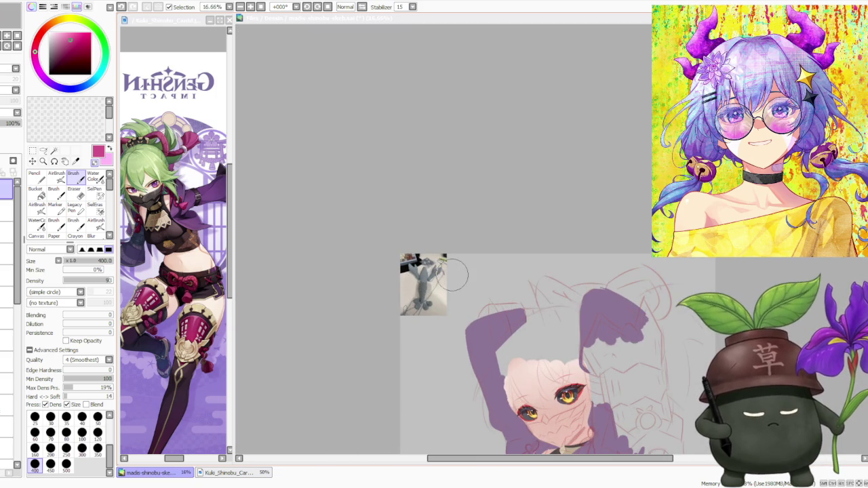
{"action": "scroll", "coordinate": [441, 258], "scroll_direction": "up", "scroll_amount": 1}
{"action": "scroll", "coordinate": [436, 267], "scroll_direction": "up", "scroll_amount": 2}
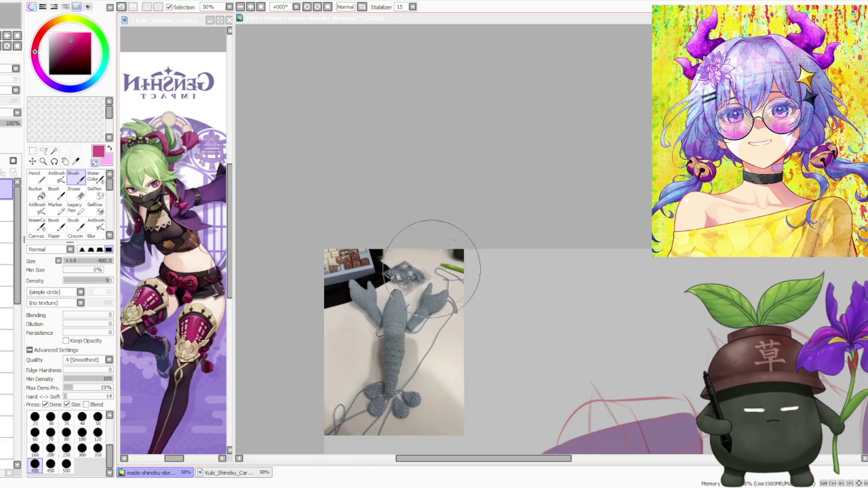
{"action": "scroll", "coordinate": [400, 310], "scroll_direction": "up", "scroll_amount": 2}
{"action": "scroll", "coordinate": [400, 312], "scroll_direction": "up", "scroll_amount": 1}
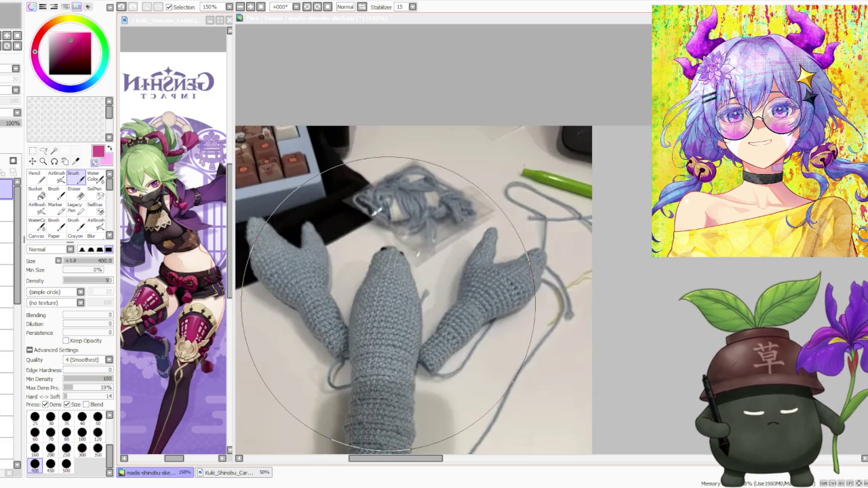
{"action": "scroll", "coordinate": [419, 316], "scroll_direction": "down", "scroll_amount": 2}
{"action": "scroll", "coordinate": [418, 315], "scroll_direction": "up", "scroll_amount": 1}
{"action": "scroll", "coordinate": [414, 326], "scroll_direction": "up", "scroll_amount": 3}
{"action": "scroll", "coordinate": [407, 346], "scroll_direction": "down", "scroll_amount": 3}
{"action": "scroll", "coordinate": [405, 363], "scroll_direction": "down", "scroll_amount": 2}
{"action": "scroll", "coordinate": [414, 322], "scroll_direction": "up", "scroll_amount": 2}
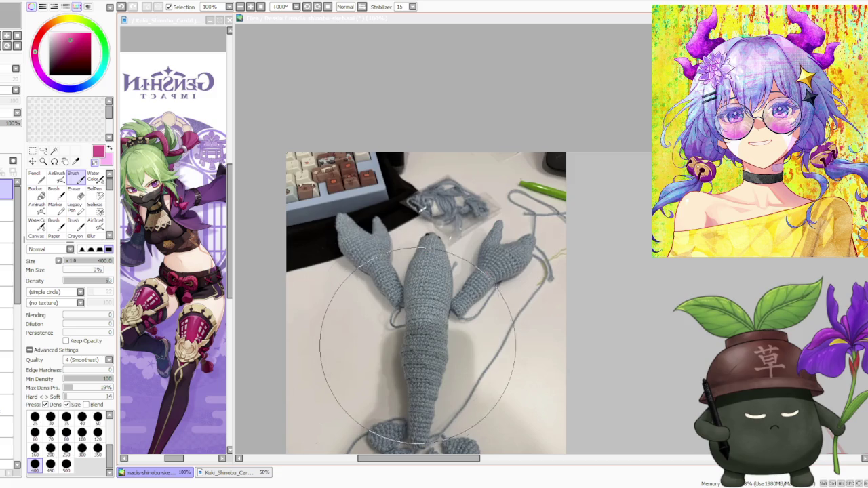
{"action": "scroll", "coordinate": [431, 319], "scroll_direction": "down", "scroll_amount": 2}
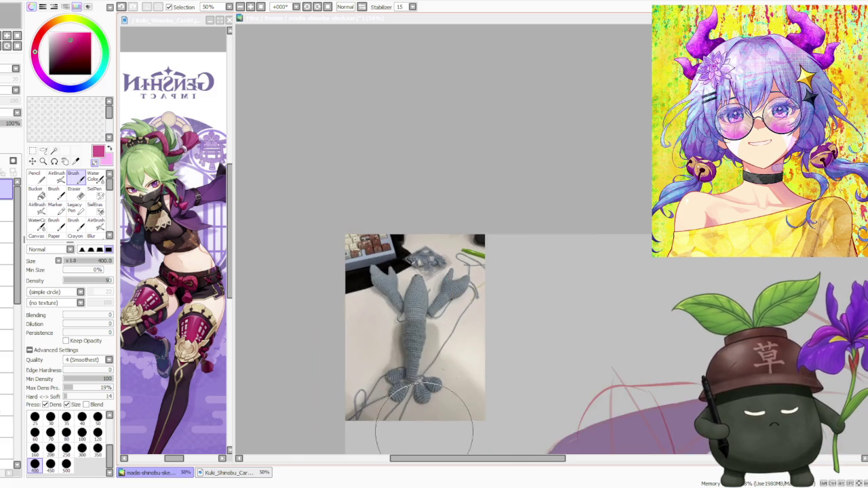
{"action": "scroll", "coordinate": [414, 333], "scroll_direction": "up", "scroll_amount": 3}
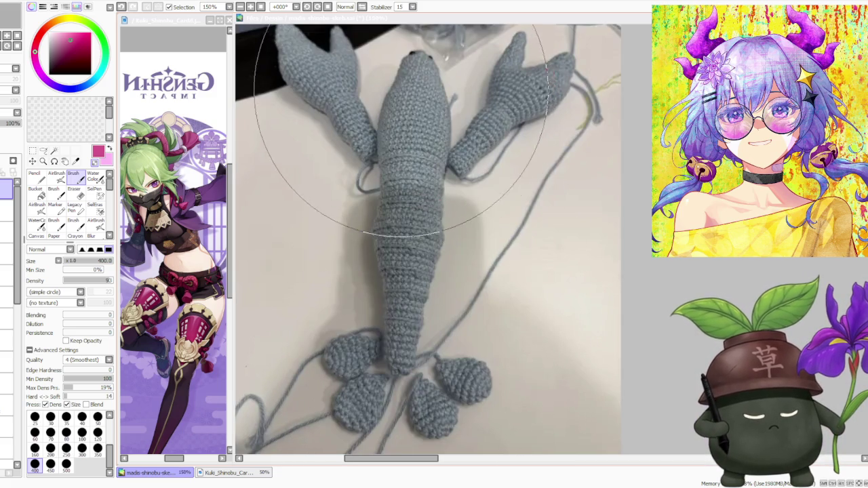
{"action": "scroll", "coordinate": [350, 286], "scroll_direction": "down", "scroll_amount": 1}
{"action": "scroll", "coordinate": [350, 312], "scroll_direction": "down", "scroll_amount": 1}
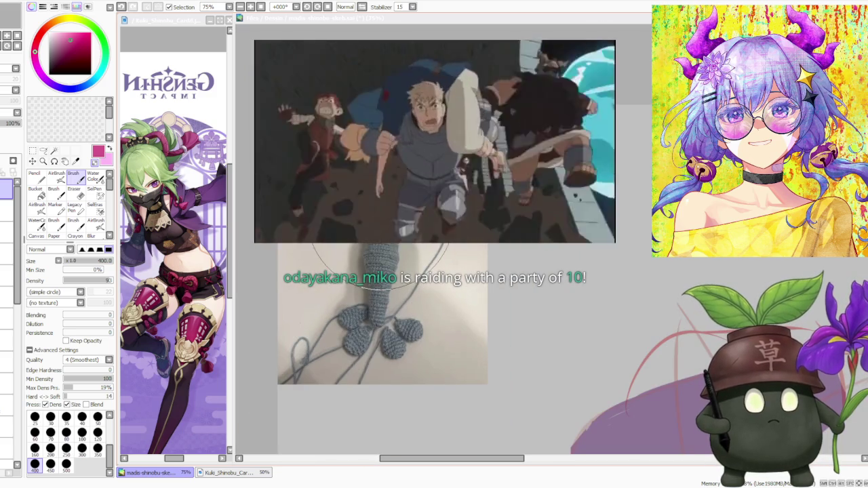
{"action": "scroll", "coordinate": [379, 204], "scroll_direction": "down", "scroll_amount": 1}
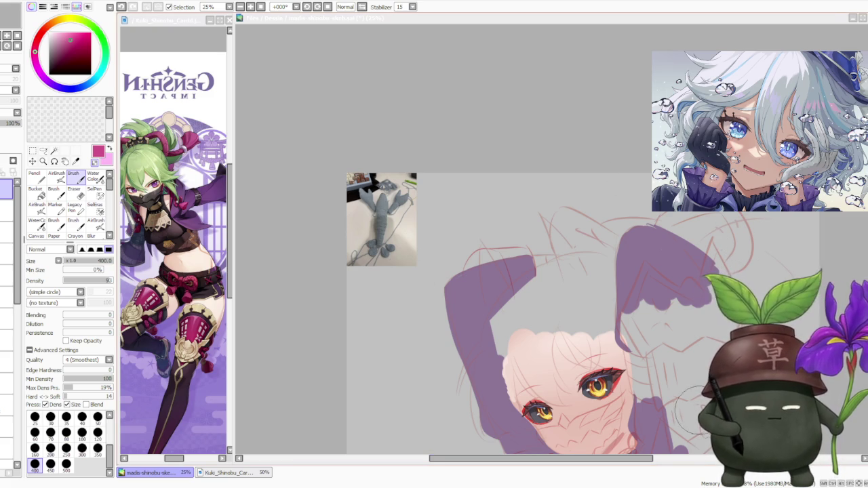
{"action": "scroll", "coordinate": [613, 308], "scroll_direction": "down", "scroll_amount": 1}
{"action": "scroll", "coordinate": [519, 227], "scroll_direction": "down", "scroll_amount": 1}
{"action": "scroll", "coordinate": [548, 297], "scroll_direction": "down", "scroll_amount": 1}
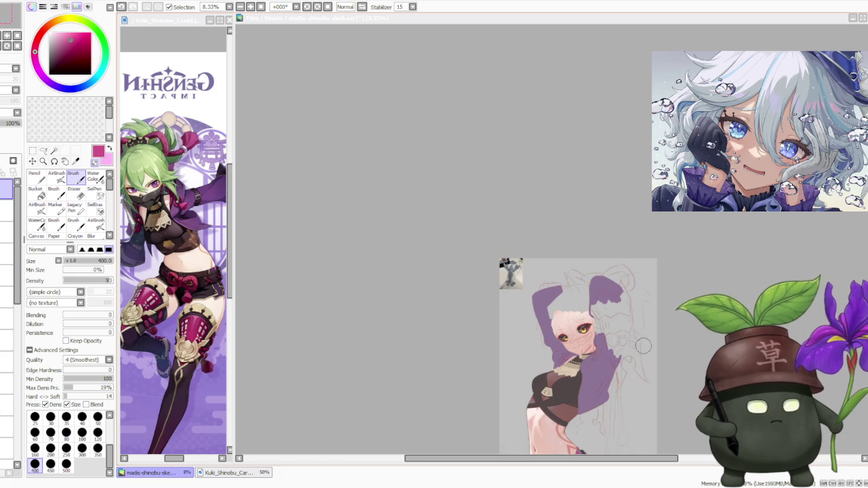
{"action": "scroll", "coordinate": [643, 350], "scroll_direction": "up", "scroll_amount": 1}
{"action": "scroll", "coordinate": [634, 366], "scroll_direction": "down", "scroll_amount": 1}
{"action": "scroll", "coordinate": [626, 385], "scroll_direction": "up", "scroll_amount": 1}
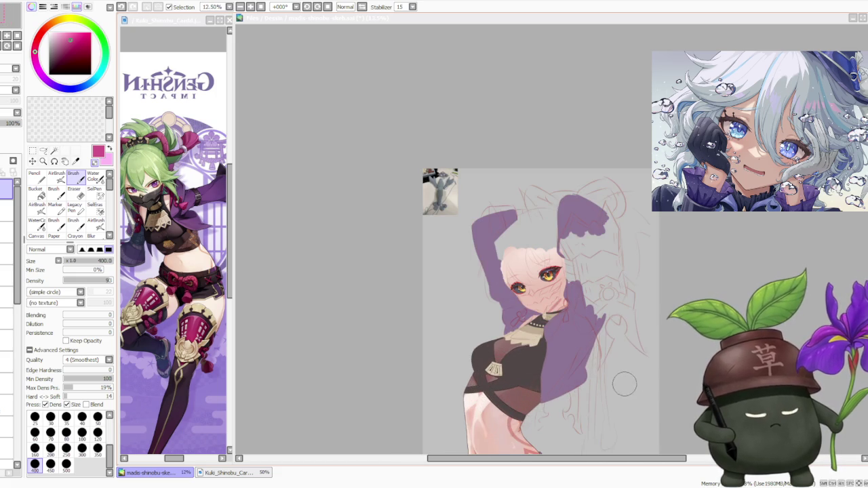
{"action": "scroll", "coordinate": [568, 351], "scroll_direction": "down", "scroll_amount": 1}
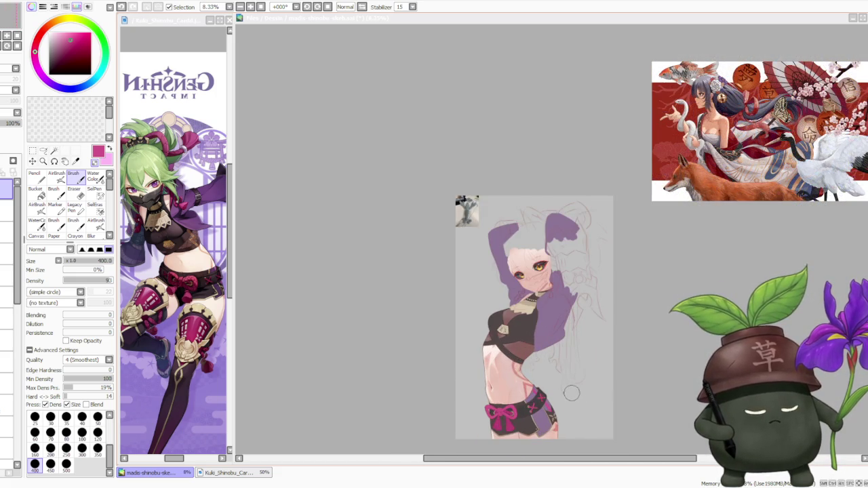
{"action": "scroll", "coordinate": [573, 394], "scroll_direction": "up", "scroll_amount": 1}
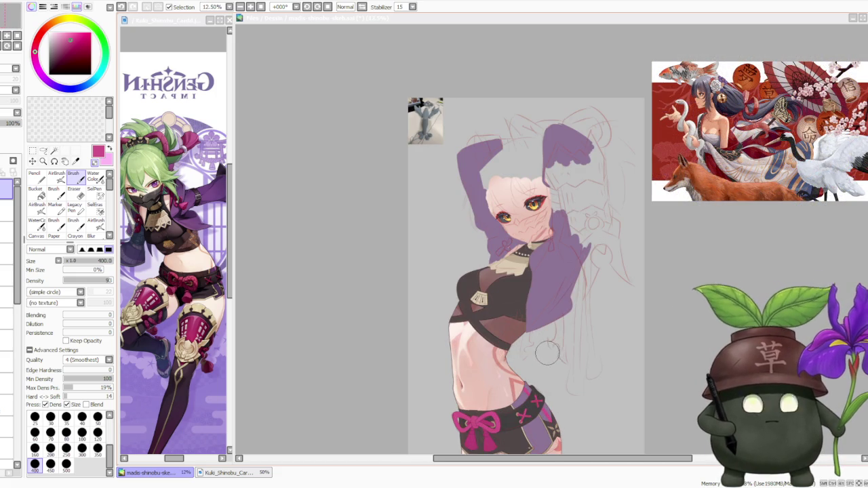
{"action": "scroll", "coordinate": [545, 343], "scroll_direction": "up", "scroll_amount": 1}
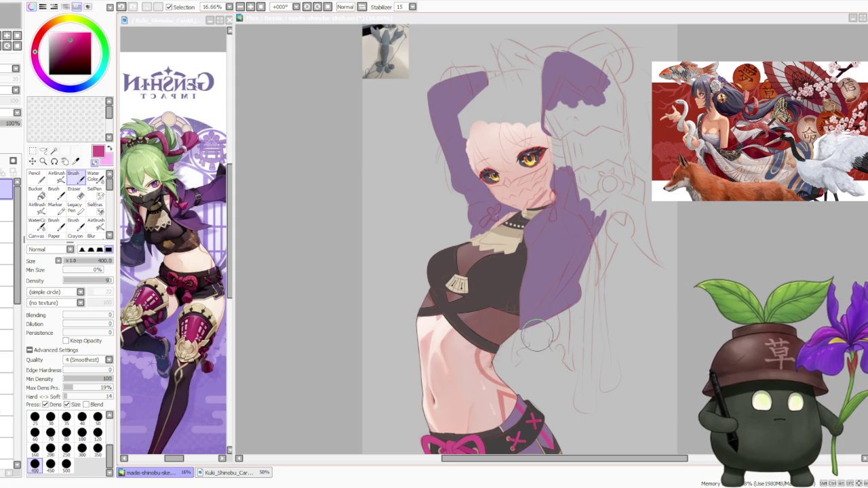
{"action": "scroll", "coordinate": [526, 298], "scroll_direction": "down", "scroll_amount": 1}
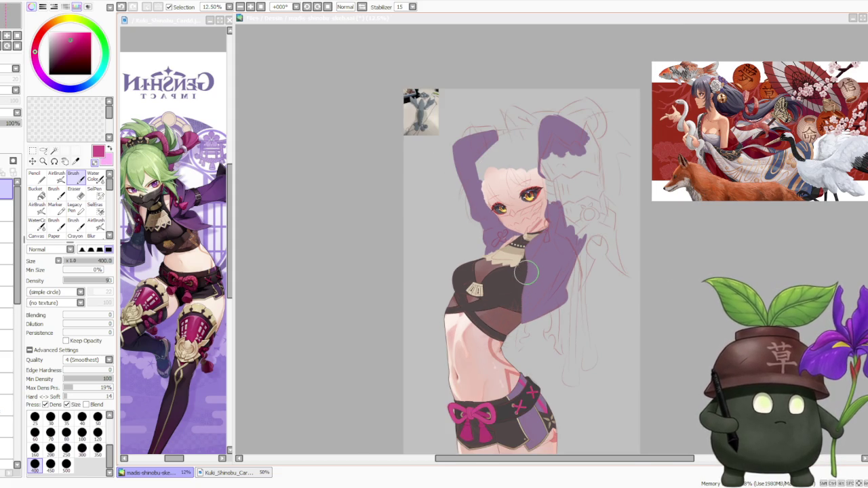
{"action": "scroll", "coordinate": [491, 125], "scroll_direction": "up", "scroll_amount": 2}
{"action": "scroll", "coordinate": [387, 78], "scroll_direction": "down", "scroll_amount": 3}
{"action": "scroll", "coordinate": [400, 156], "scroll_direction": "up", "scroll_amount": 2}
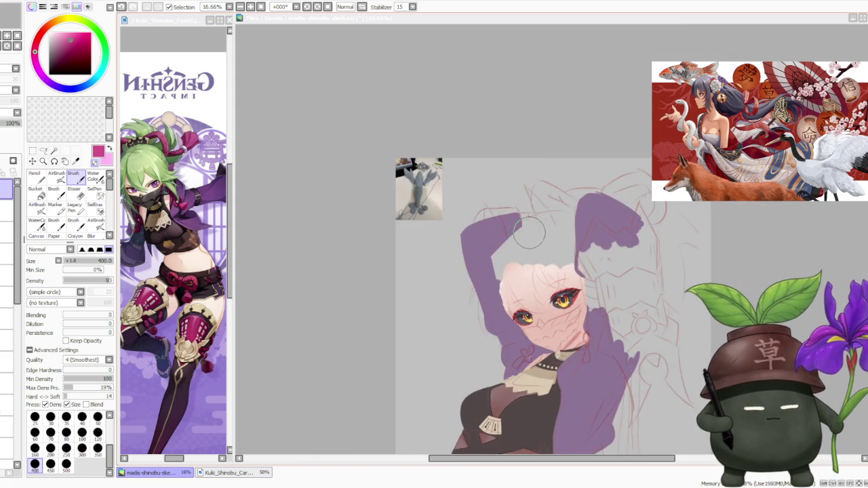
{"action": "scroll", "coordinate": [404, 154], "scroll_direction": "up", "scroll_amount": 1}
{"action": "scroll", "coordinate": [405, 156], "scroll_direction": "up", "scroll_amount": 2}
{"action": "scroll", "coordinate": [492, 221], "scroll_direction": "down", "scroll_amount": 1}
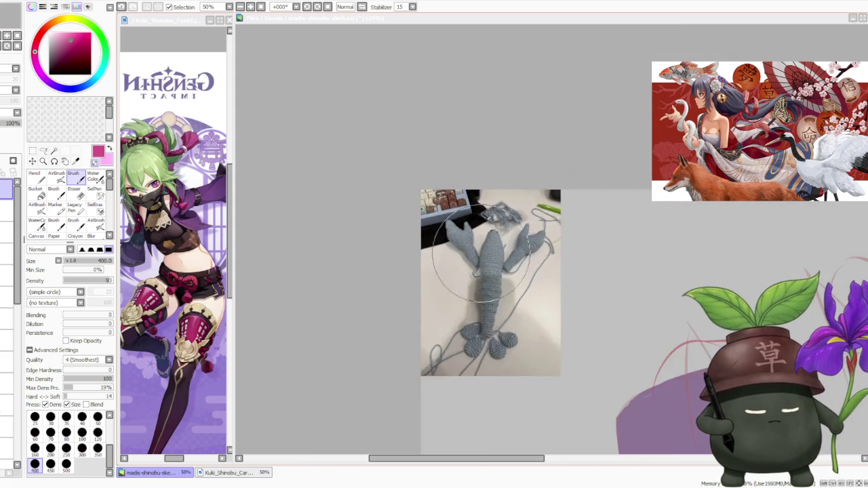
{"action": "scroll", "coordinate": [535, 322], "scroll_direction": "up", "scroll_amount": 1}
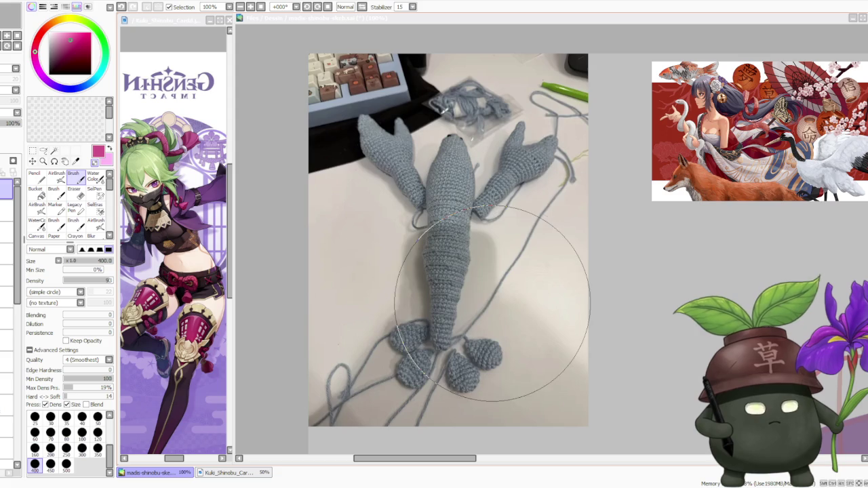
{"action": "scroll", "coordinate": [669, 252], "scroll_direction": "down", "scroll_amount": 1}
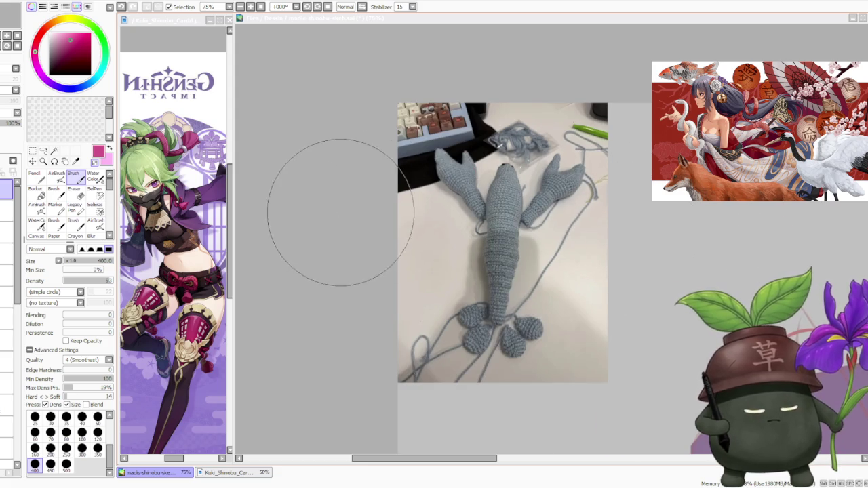
{"action": "scroll", "coordinate": [334, 205], "scroll_direction": "down", "scroll_amount": 1}
{"action": "scroll", "coordinate": [339, 209], "scroll_direction": "up", "scroll_amount": 1}
{"action": "scroll", "coordinate": [349, 216], "scroll_direction": "up", "scroll_amount": 1}
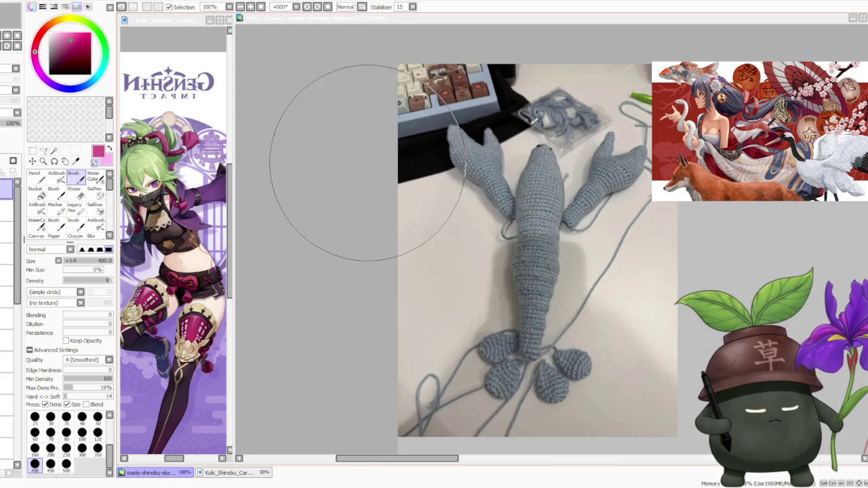
{"action": "scroll", "coordinate": [368, 165], "scroll_direction": "down", "scroll_amount": 1}
{"action": "scroll", "coordinate": [357, 181], "scroll_direction": "down", "scroll_amount": 2}
{"action": "scroll", "coordinate": [542, 178], "scroll_direction": "up", "scroll_amount": 1}
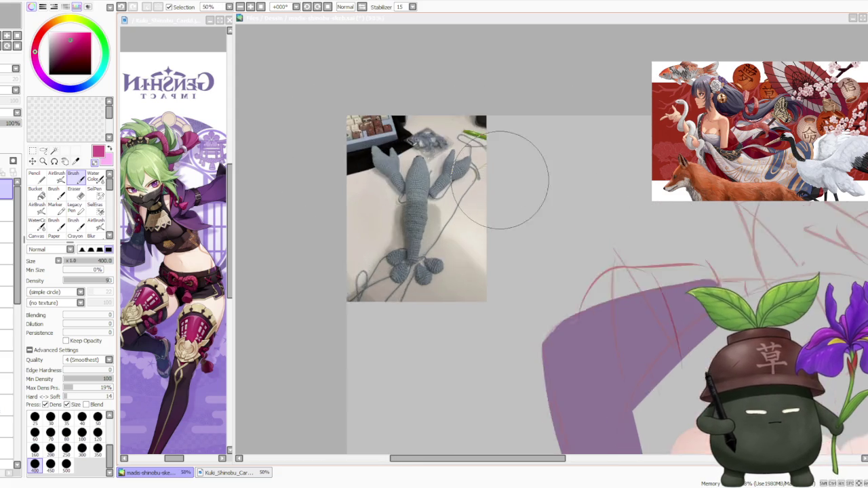
{"action": "scroll", "coordinate": [508, 173], "scroll_direction": "up", "scroll_amount": 1}
{"action": "scroll", "coordinate": [500, 184], "scroll_direction": "down", "scroll_amount": 1}
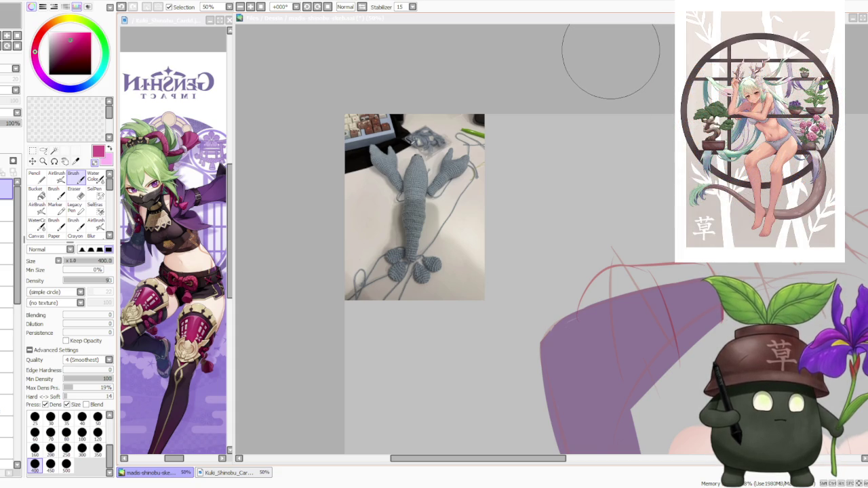
{"action": "scroll", "coordinate": [600, 65], "scroll_direction": "left", "scroll_amount": 1}
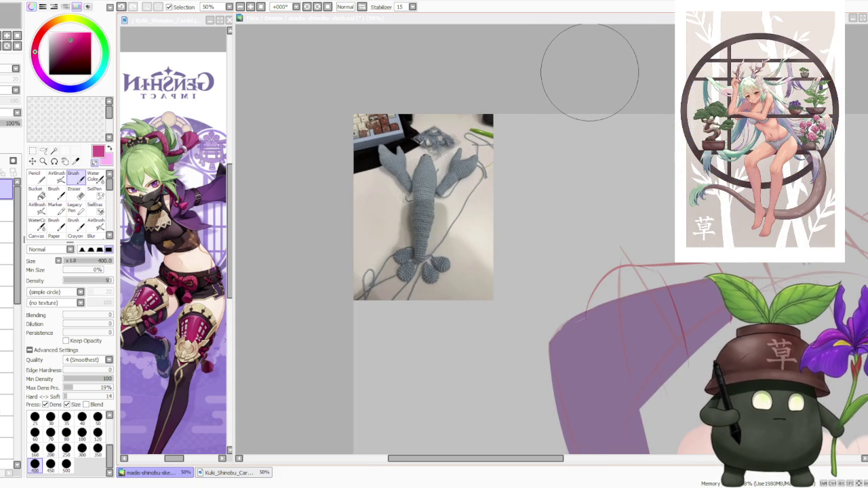
{"action": "scroll", "coordinate": [589, 72], "scroll_direction": "up", "scroll_amount": 1}
{"action": "scroll", "coordinate": [590, 72], "scroll_direction": "down", "scroll_amount": 2}
{"action": "scroll", "coordinate": [589, 72], "scroll_direction": "down", "scroll_amount": 1}
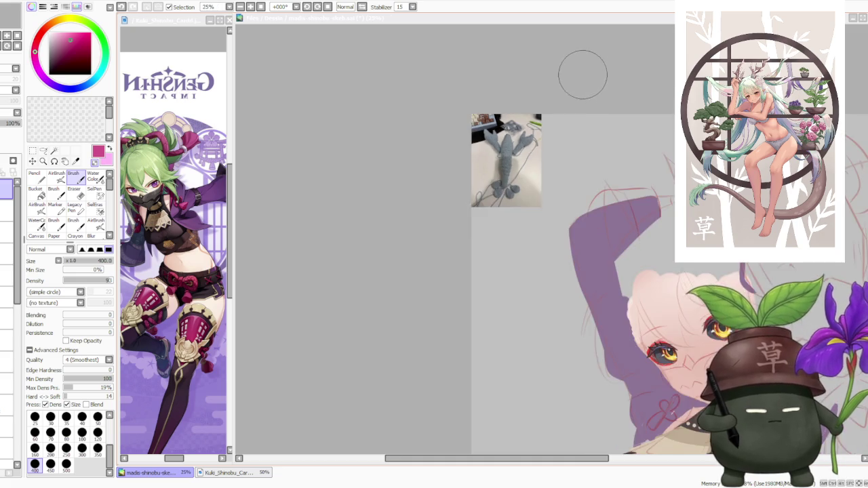
{"action": "scroll", "coordinate": [583, 71], "scroll_direction": "down", "scroll_amount": 2}
{"action": "scroll", "coordinate": [564, 72], "scroll_direction": "down", "scroll_amount": 2}
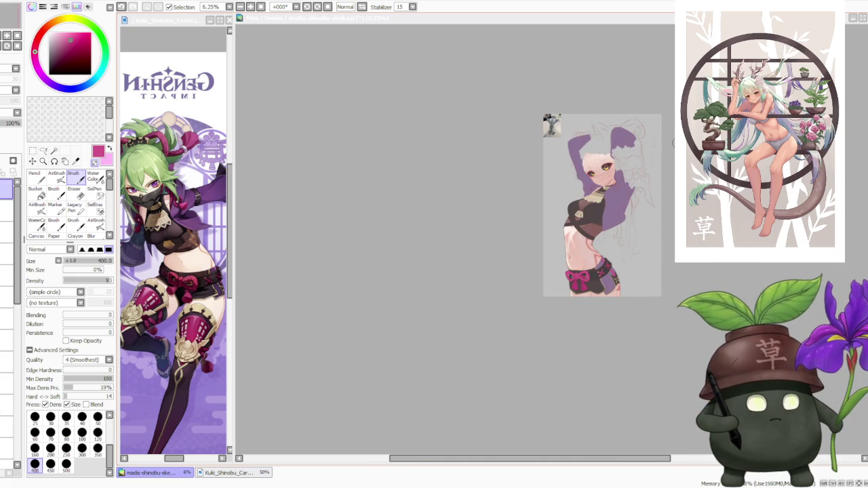
{"action": "scroll", "coordinate": [673, 142], "scroll_direction": "up", "scroll_amount": 2}
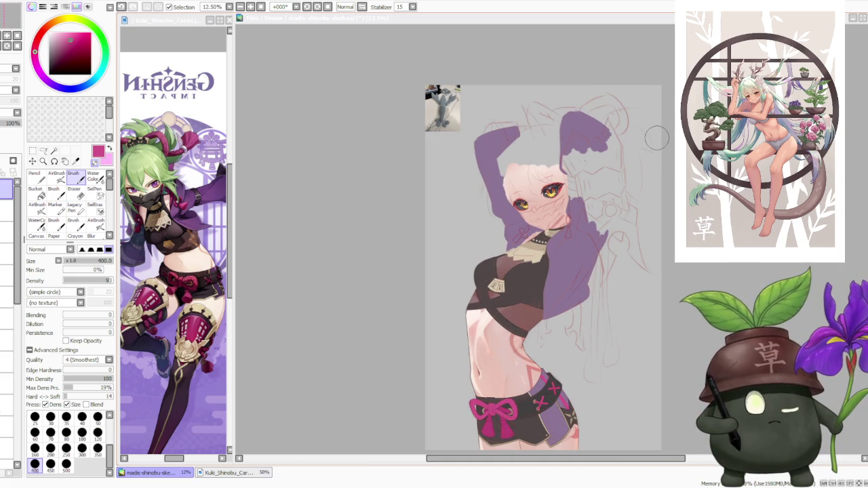
{"action": "scroll", "coordinate": [579, 91], "scroll_direction": "up", "scroll_amount": 3}
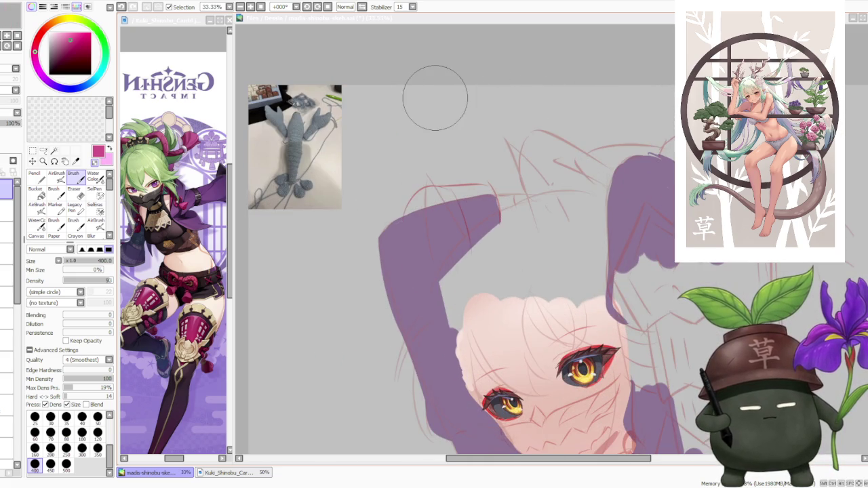
{"action": "scroll", "coordinate": [461, 86], "scroll_direction": "down", "scroll_amount": 1}
{"action": "scroll", "coordinate": [340, 74], "scroll_direction": "up", "scroll_amount": 2}
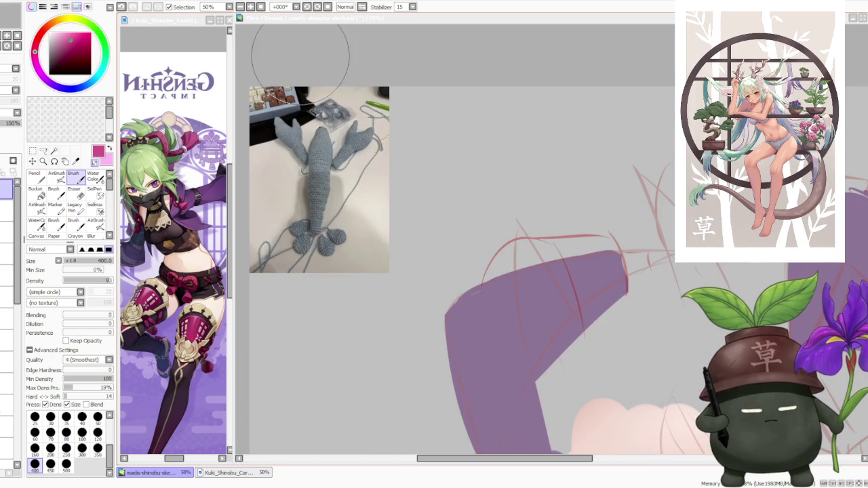
{"action": "scroll", "coordinate": [353, 75], "scroll_direction": "down", "scroll_amount": 1}
{"action": "scroll", "coordinate": [301, 71], "scroll_direction": "up", "scroll_amount": 2}
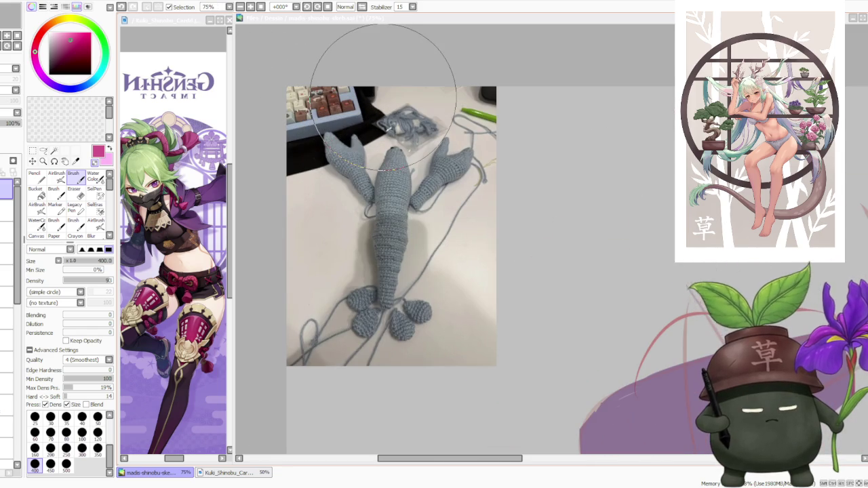
{"action": "scroll", "coordinate": [486, 101], "scroll_direction": "down", "scroll_amount": 3}
{"action": "scroll", "coordinate": [468, 109], "scroll_direction": "down", "scroll_amount": 1}
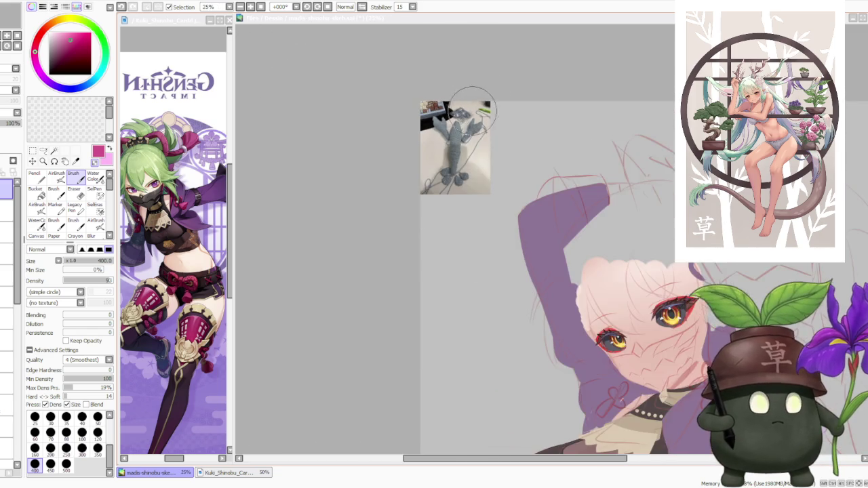
{"action": "scroll", "coordinate": [468, 107], "scroll_direction": "down", "scroll_amount": 1}
{"action": "scroll", "coordinate": [490, 133], "scroll_direction": "down", "scroll_amount": 2}
{"action": "scroll", "coordinate": [627, 282], "scroll_direction": "up", "scroll_amount": 1}
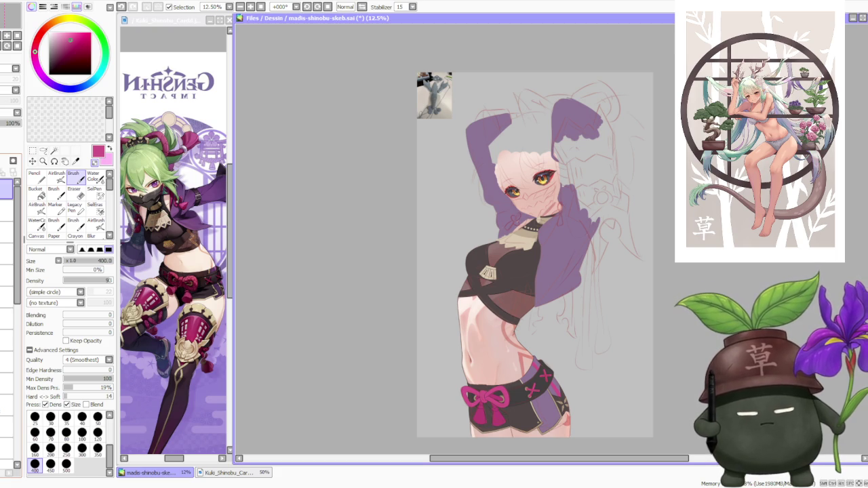
{"action": "scroll", "coordinate": [520, 197], "scroll_direction": "down", "scroll_amount": 1}
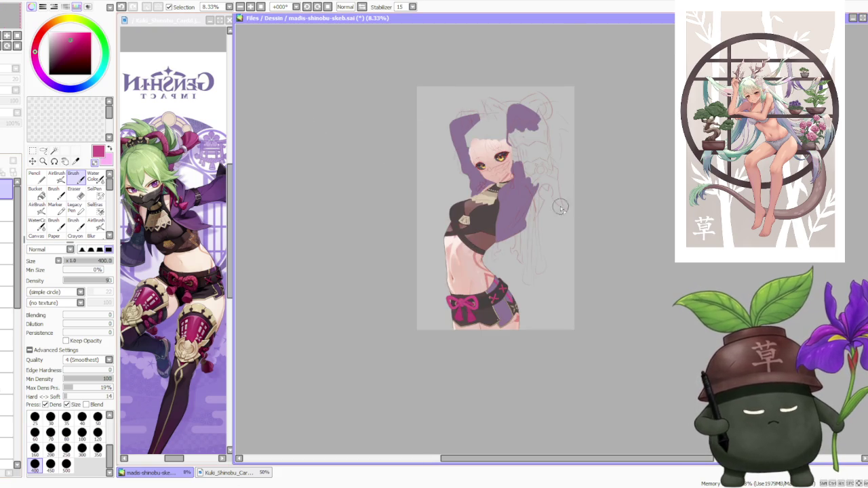
{"action": "scroll", "coordinate": [572, 208], "scroll_direction": "up", "scroll_amount": 1}
{"action": "left_click", "coordinate": [7, 206]}
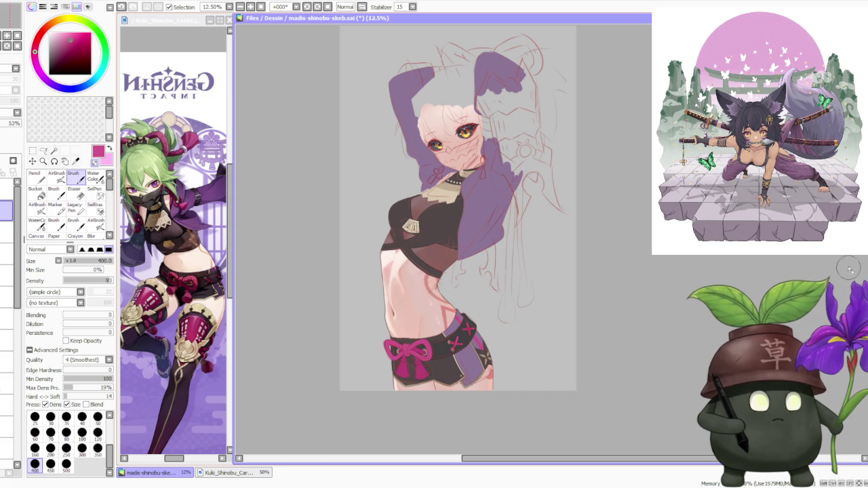
{"action": "scroll", "coordinate": [515, 237], "scroll_direction": "up", "scroll_amount": 1}
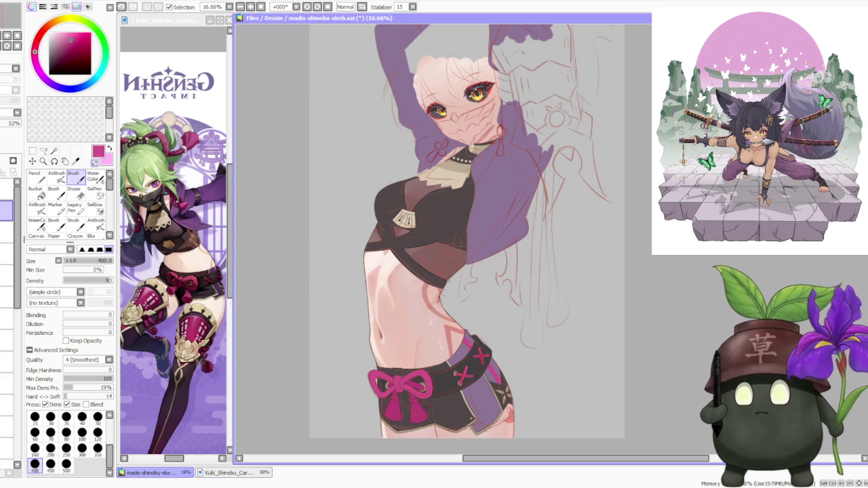
{"action": "key", "text": "alt+Tab"}
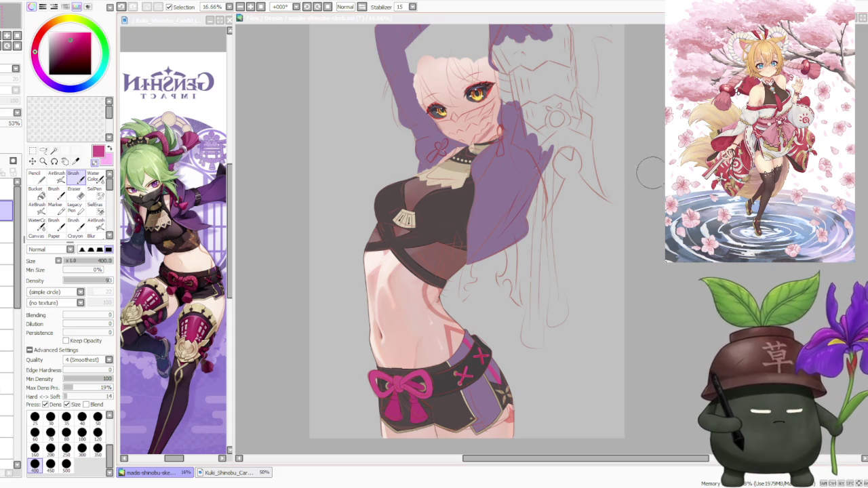
{"action": "scroll", "coordinate": [652, 175], "scroll_direction": "down", "scroll_amount": 1}
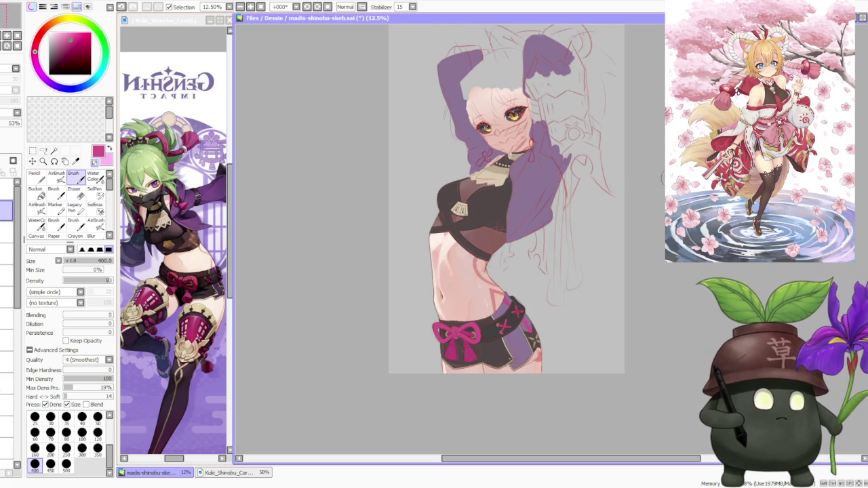